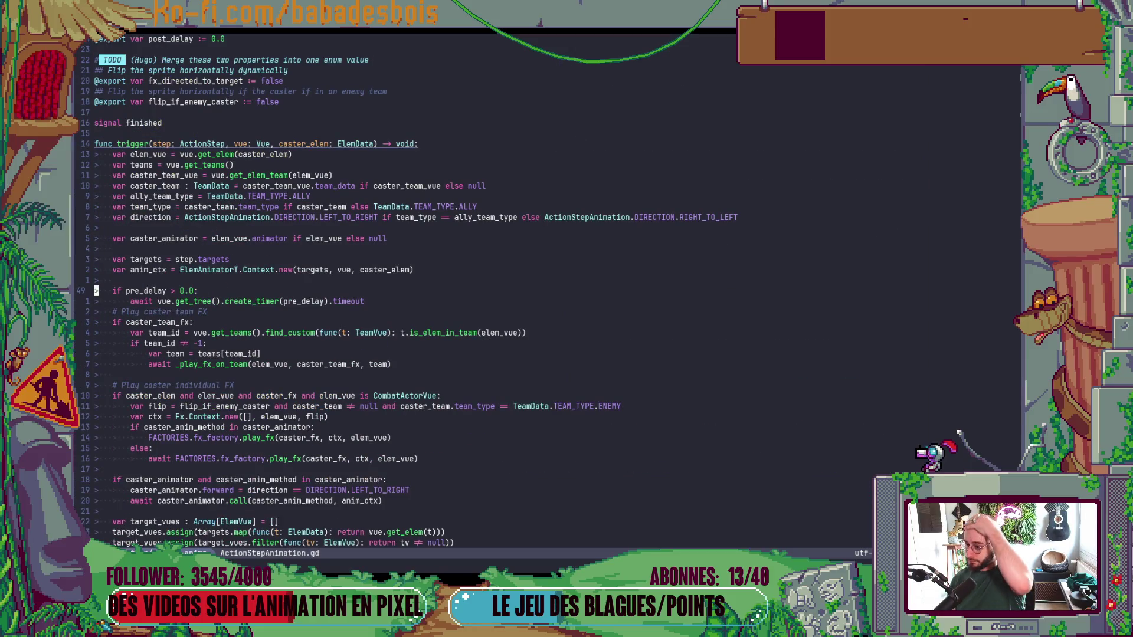
Search ActionStepAnimation.gd for 'flip' and step through the matches.
key("ctrl+d")
key("ctrl+u")
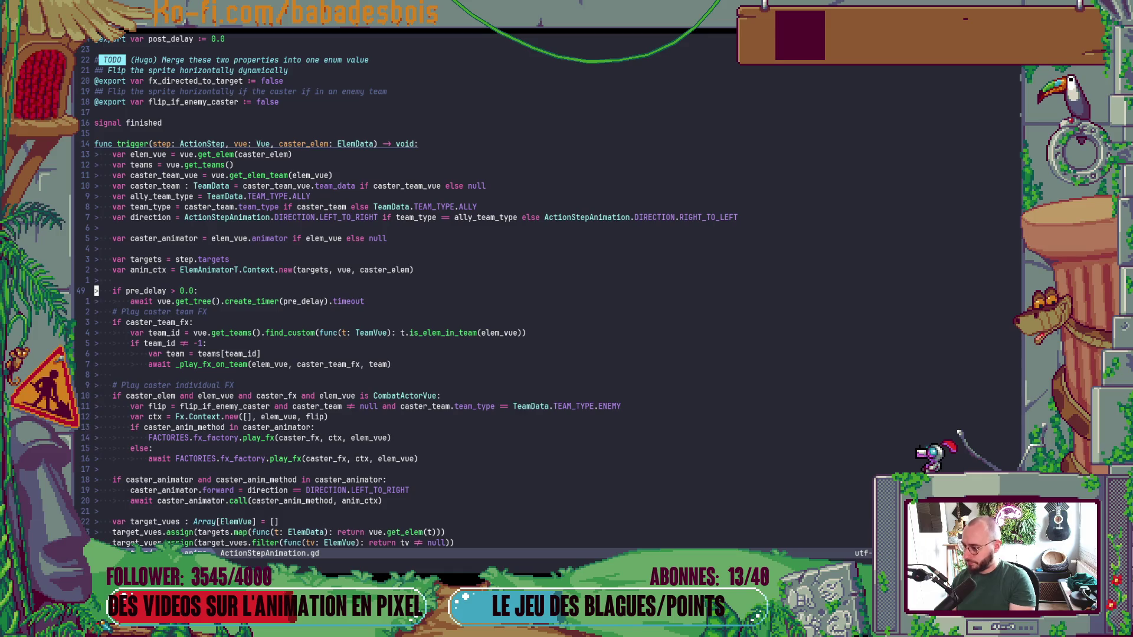
key("slash")
type("fli")
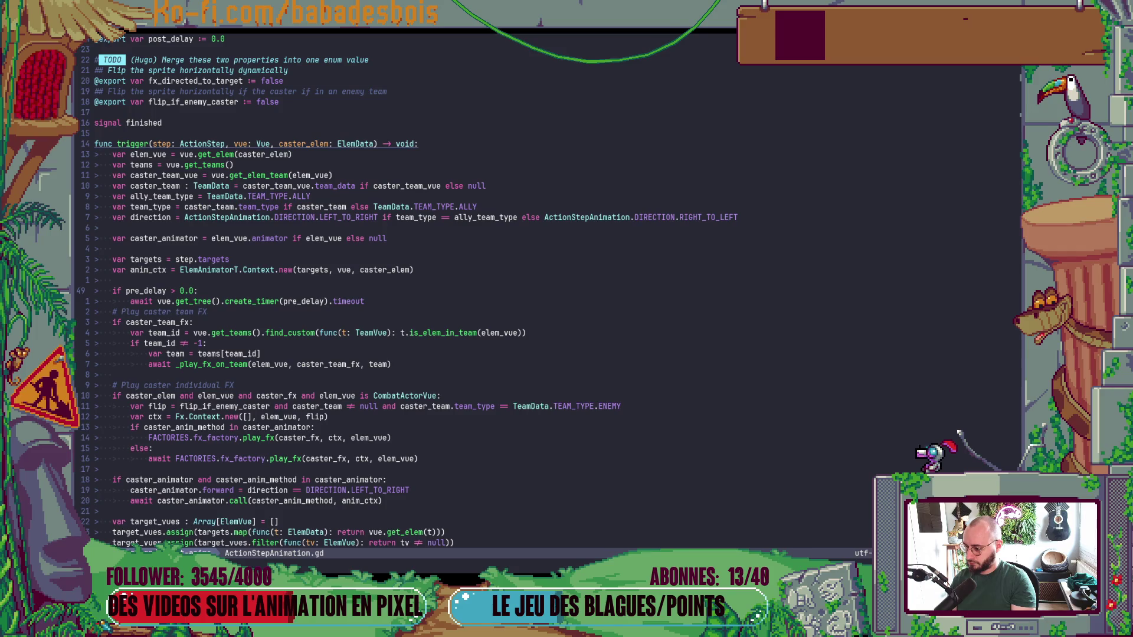
type("p")
key("Return")
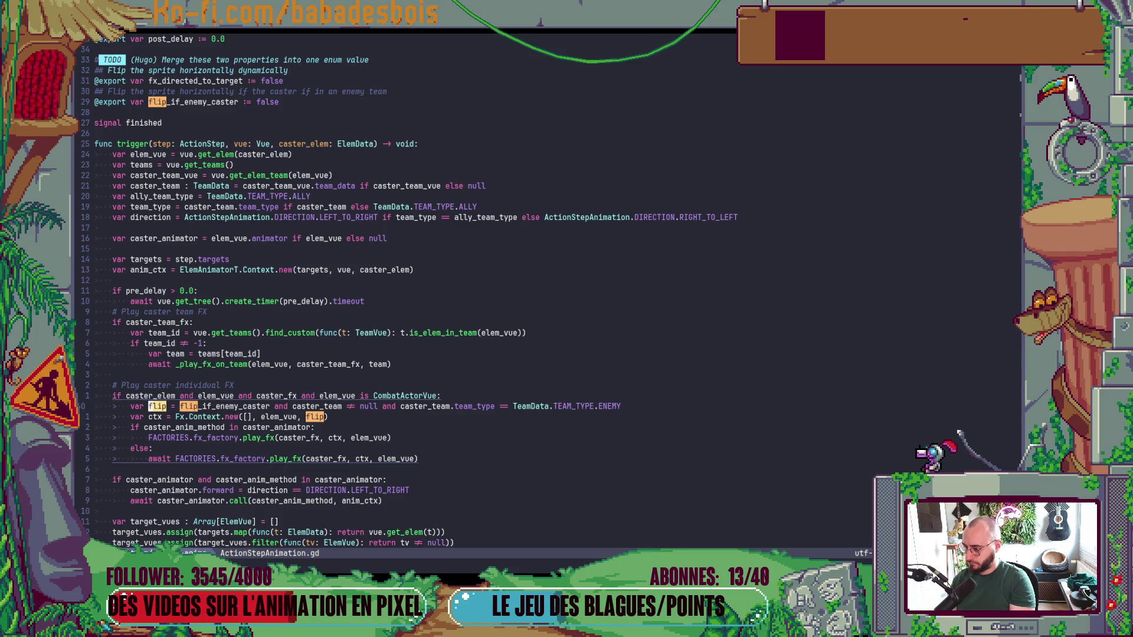
key("n")
key("n")
key("n")
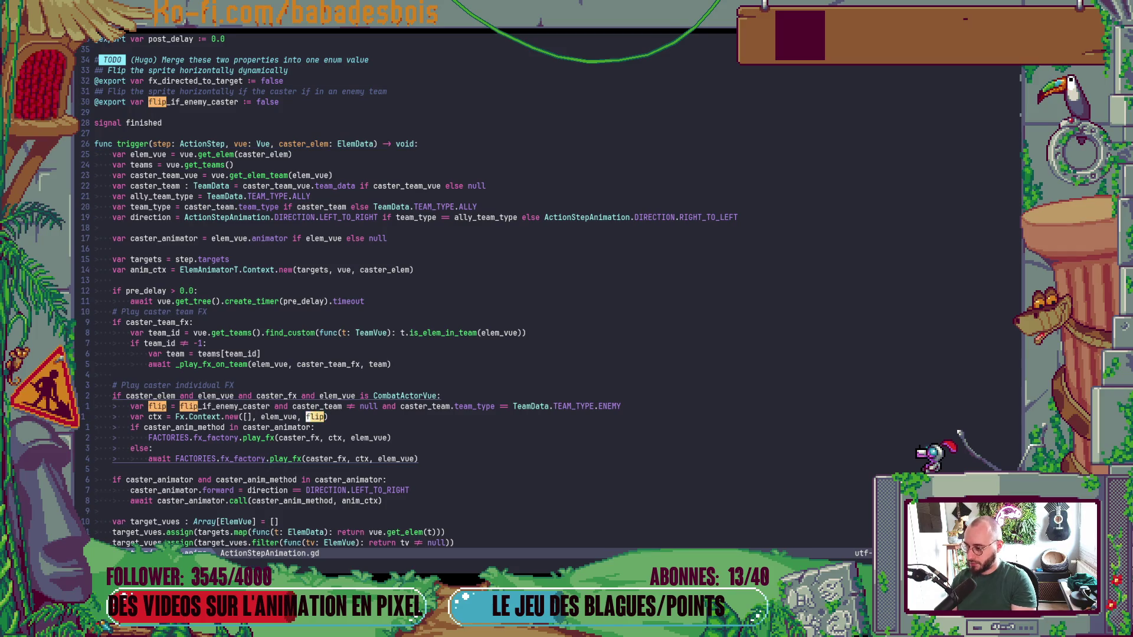
scroll(505, 429, "down", 4)
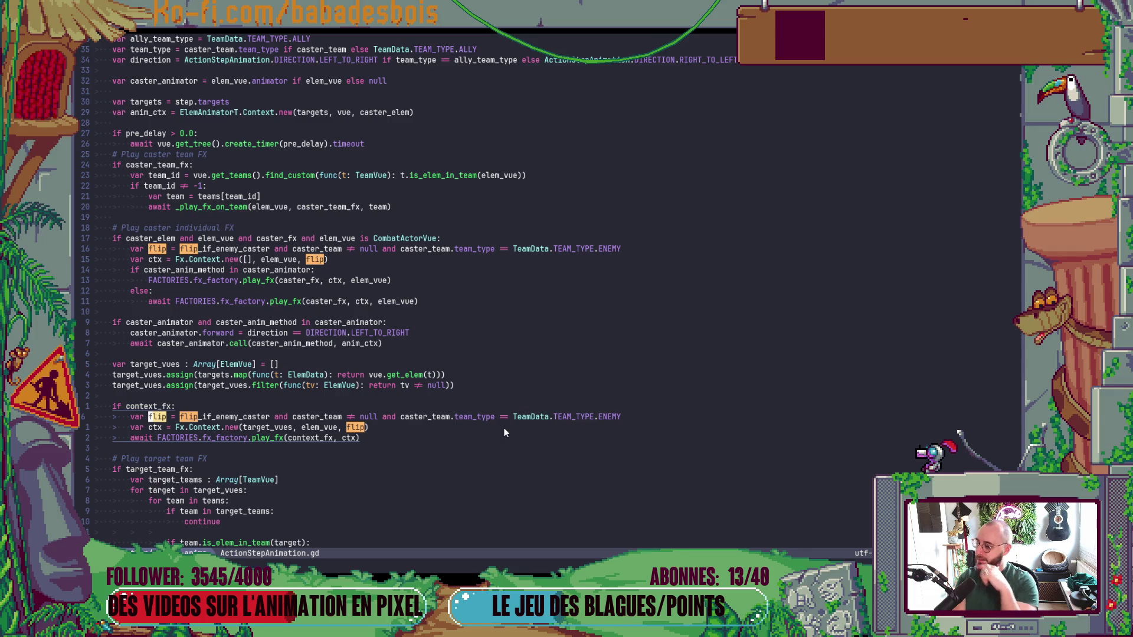
Jump from the context_fx play_fx call to its definition in FX_Factory.gd.
left_click(126, 397)
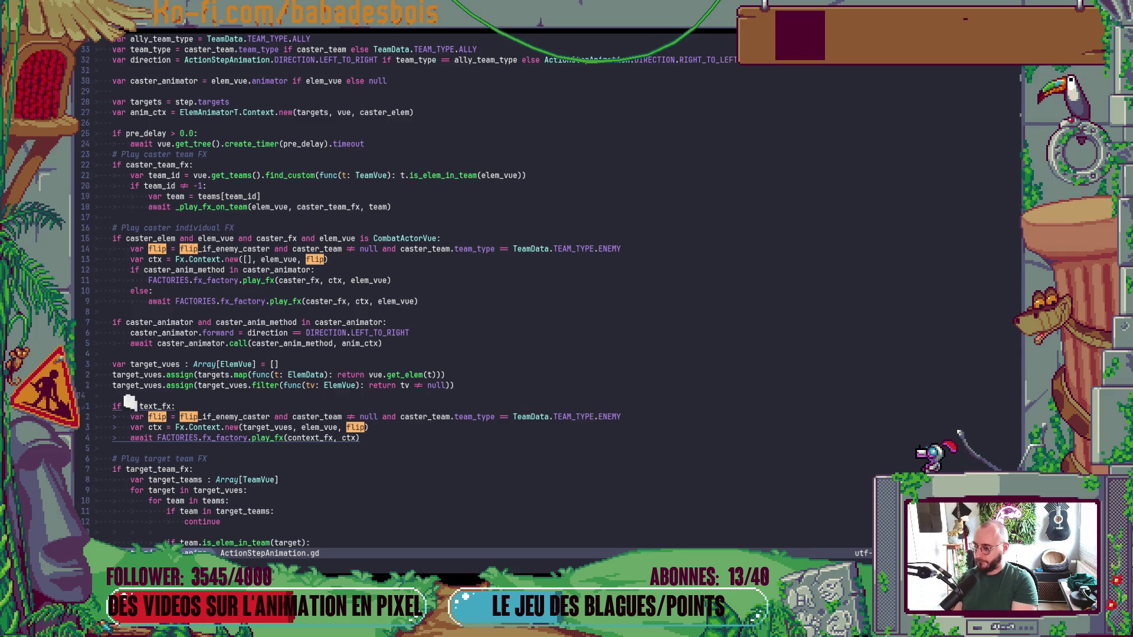
left_click(98, 447)
key("k")
key("l")
key("l")
key("l")
key("asciicircum")
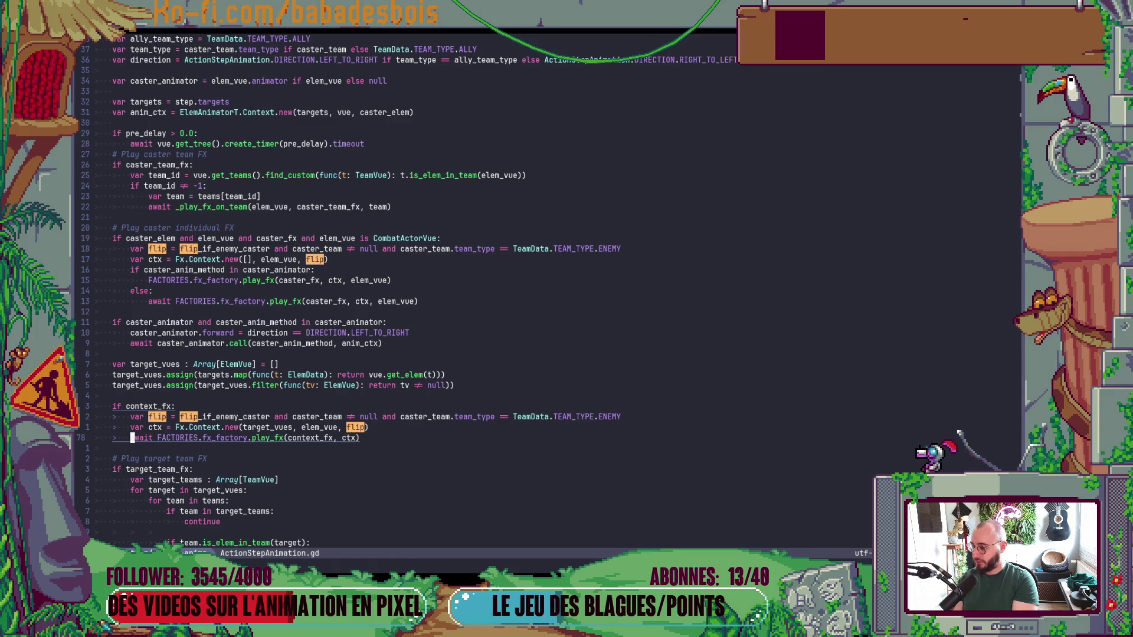
key("w")
key("l")
key("l")
key("l")
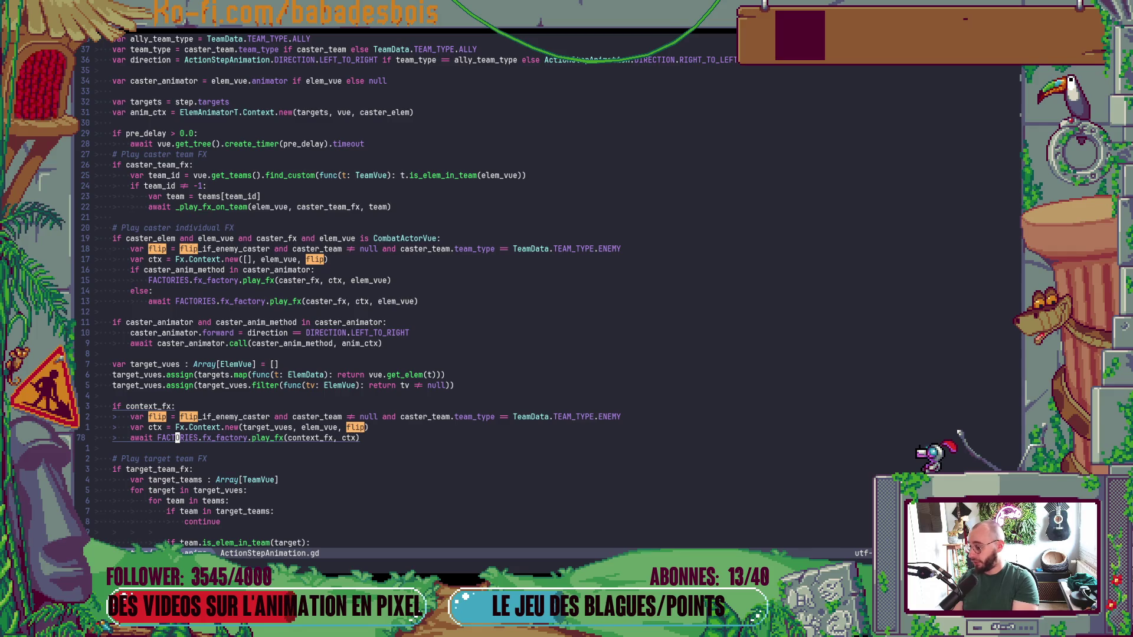
key("dollar")
key("b")
key("b")
key("b")
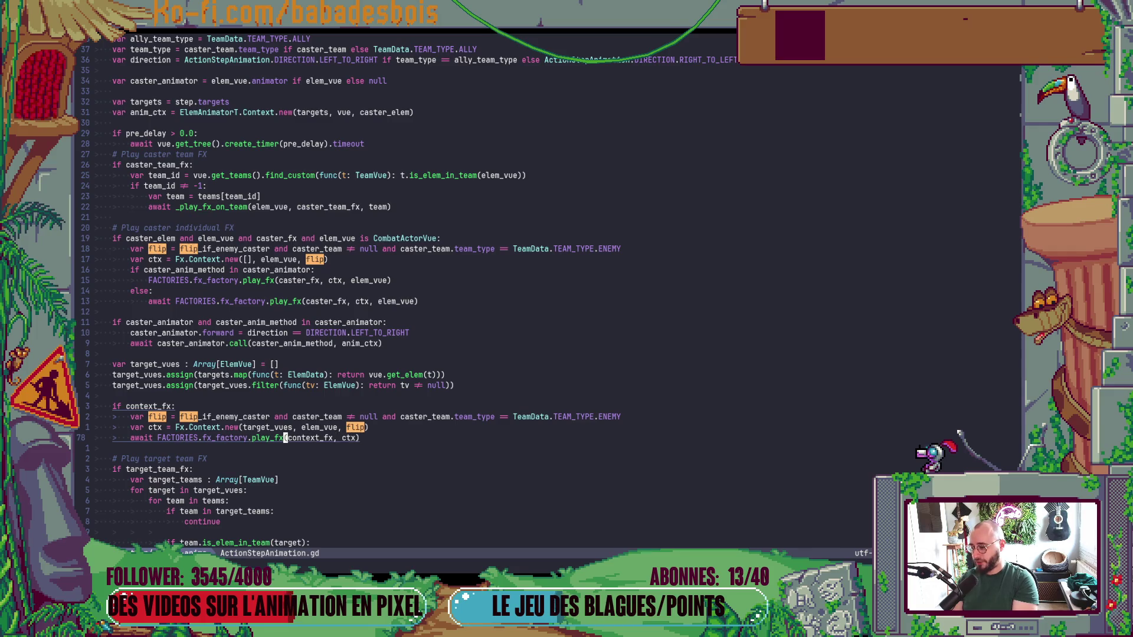
key("b")
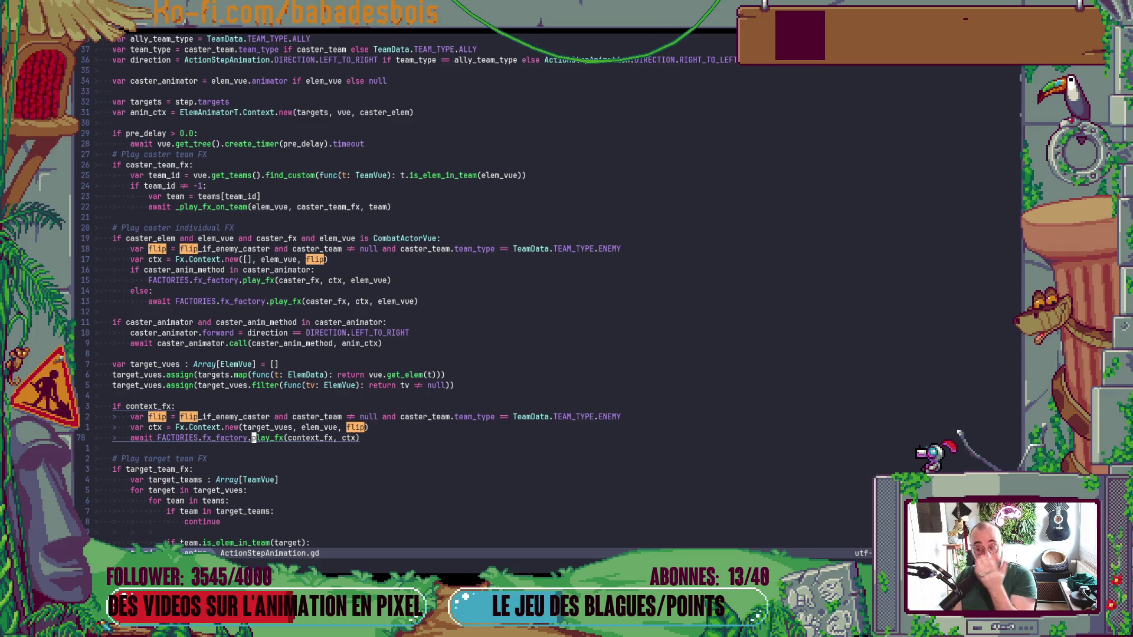
key("g")
key("d")
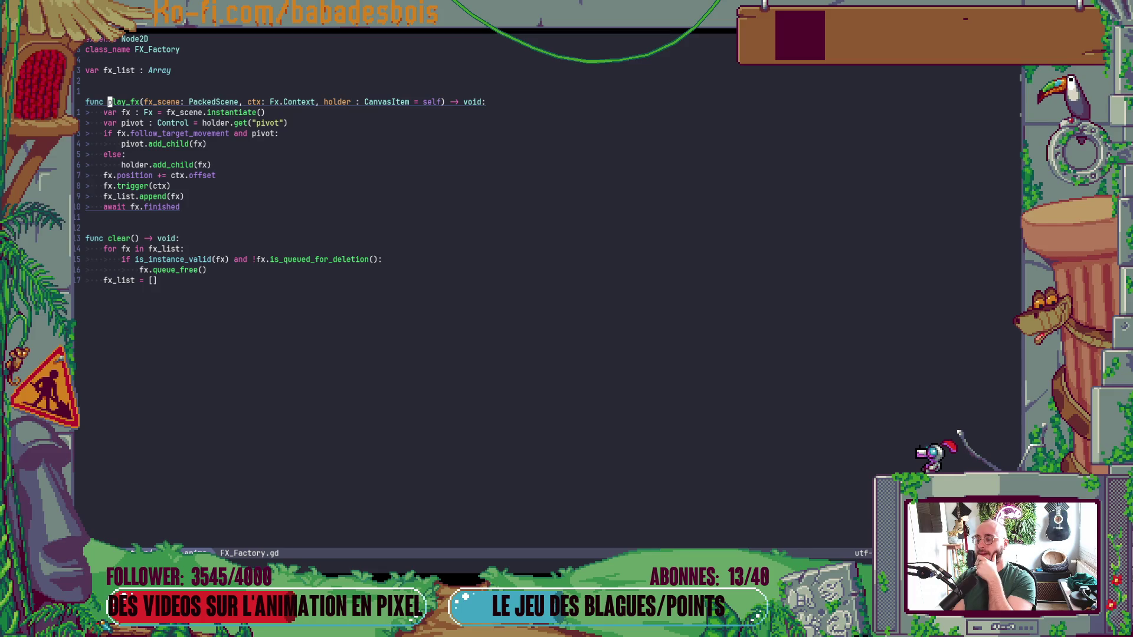
Read the play_fx body, jump back to its call site, and return to the definition.
key("h")
key("j")
key("j")
key("j")
key("j")
key("j")
key("j")
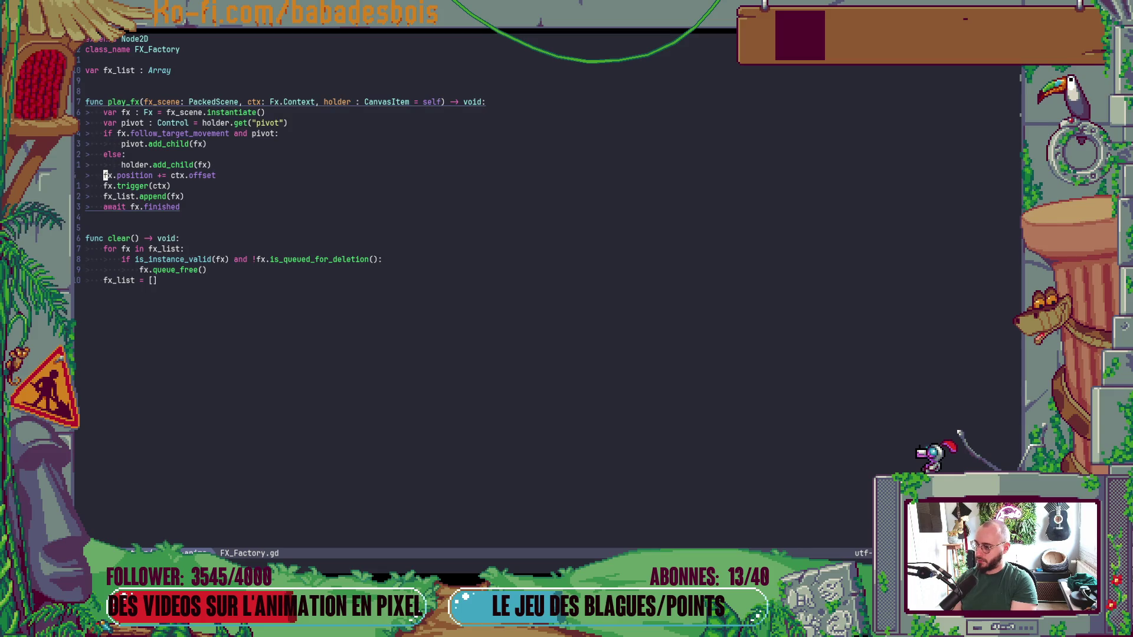
key("k")
key("k")
key("k")
key("j")
key("j")
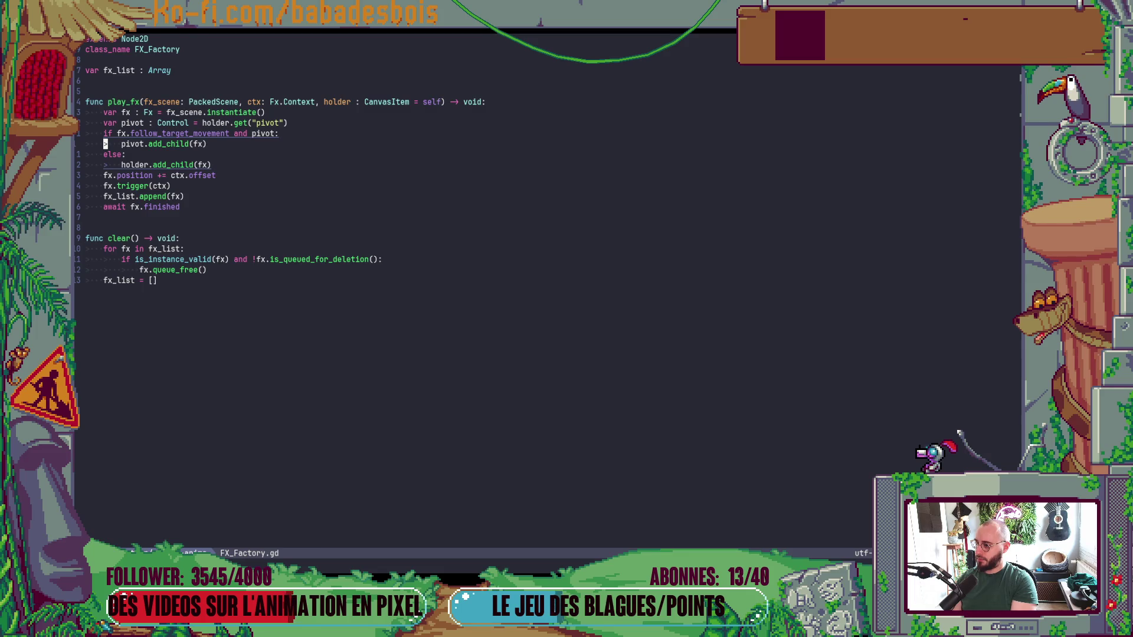
key("ctrl+o")
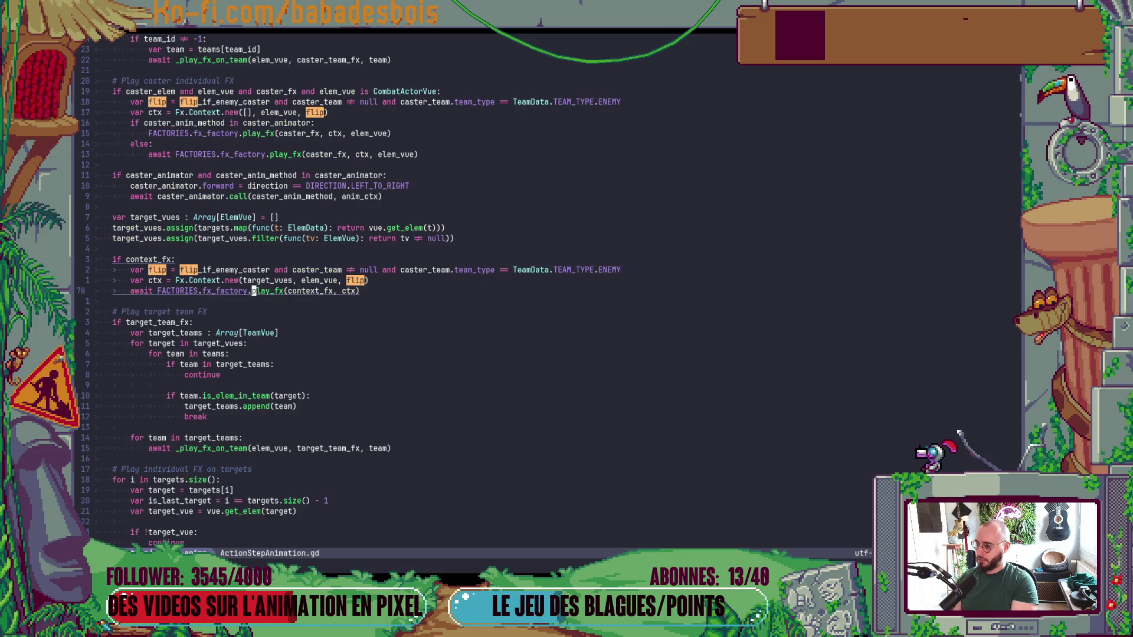
key("g")
key("d")
key("j")
key("j")
key("j")
key("j")
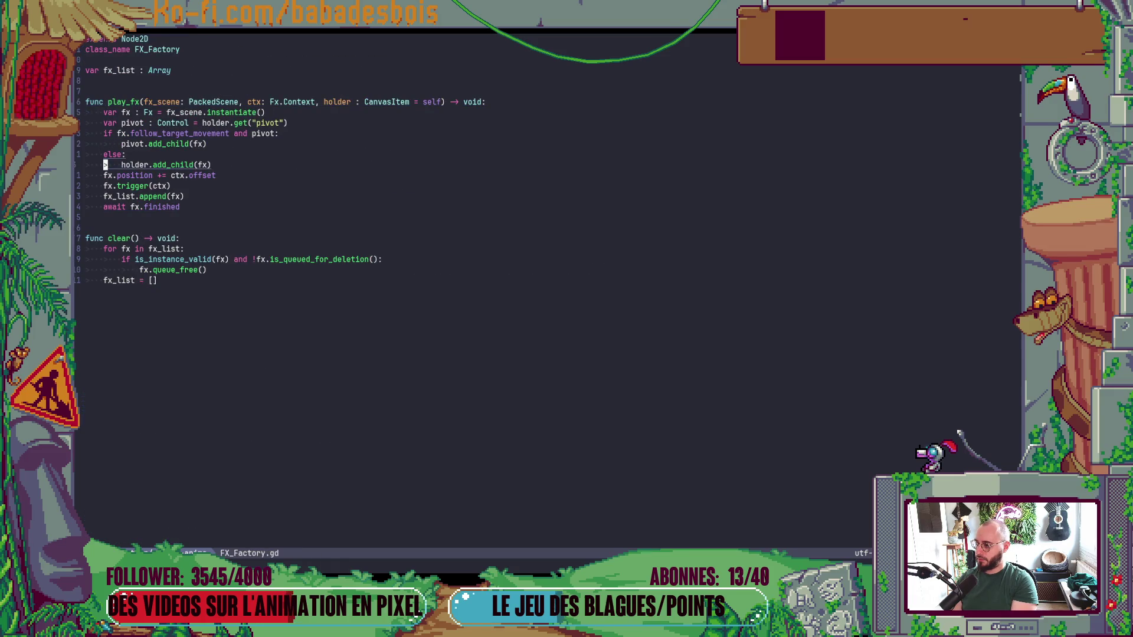
Follow fx.trigger into Fx.gd to read its flip_h toggle and offset flip lines.
key("l")
key("l")
key("g")
key("d")
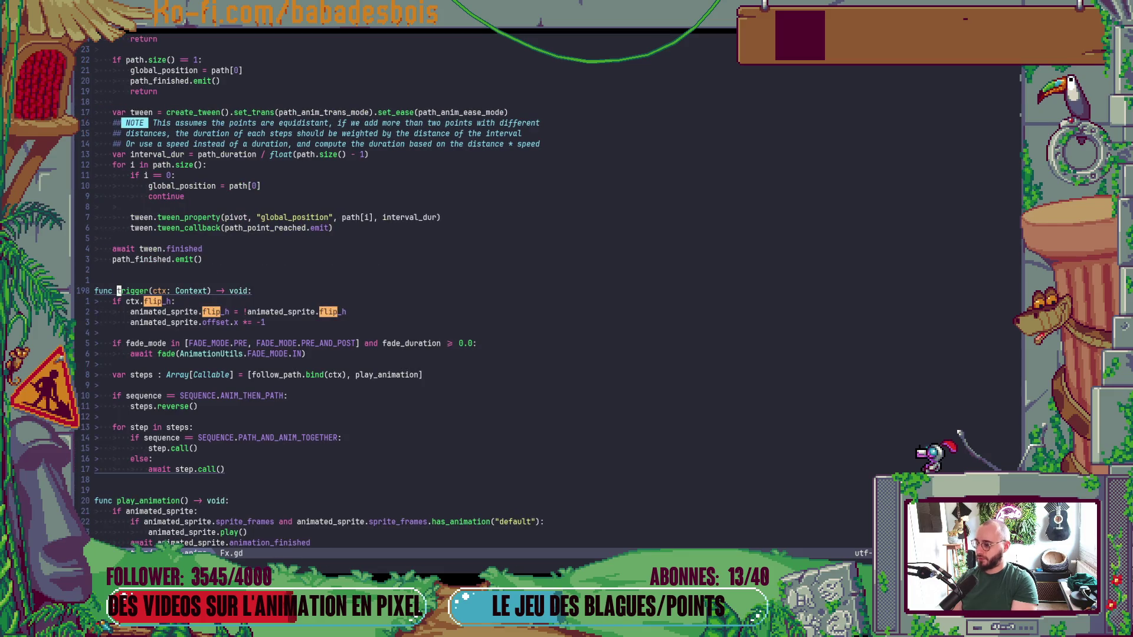
key("j")
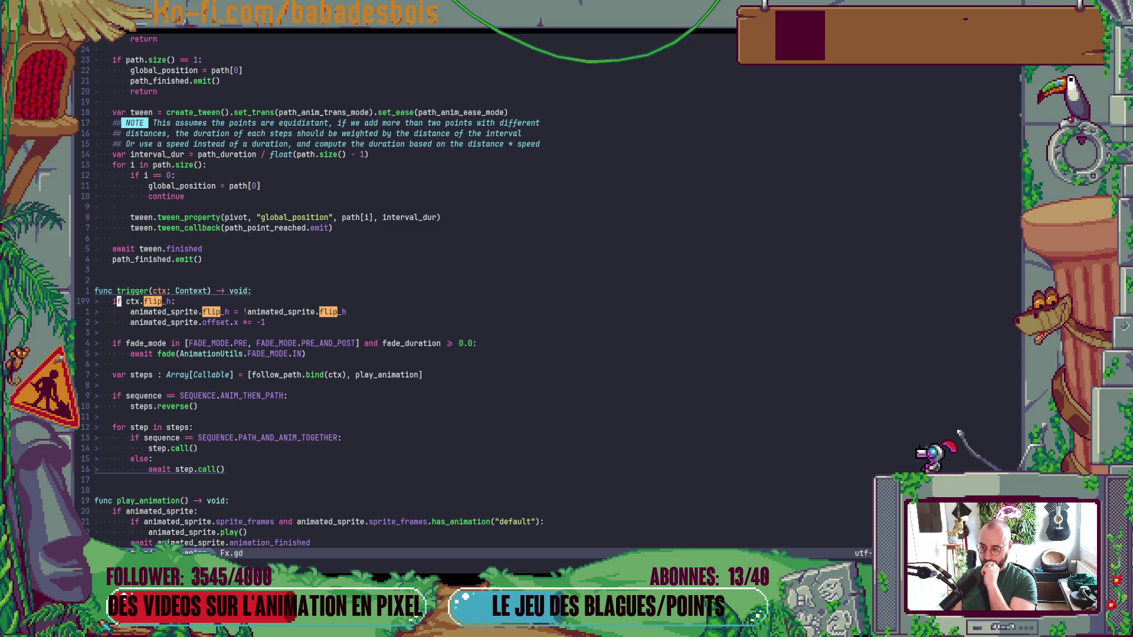
key("j")
key("j")
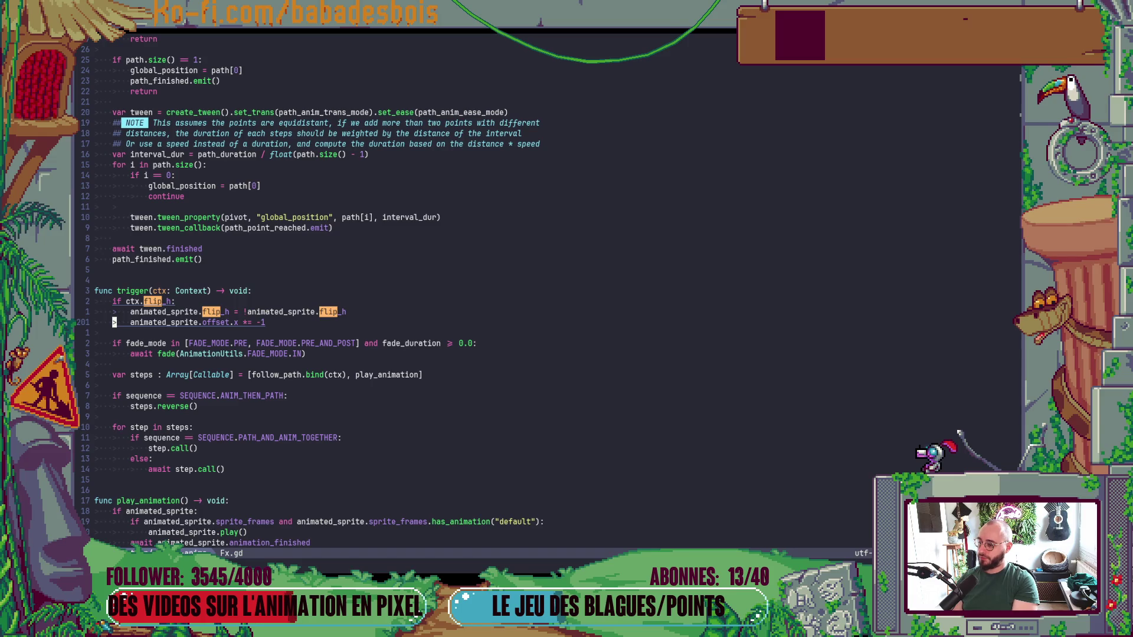
key("k")
key("alt+Tab")
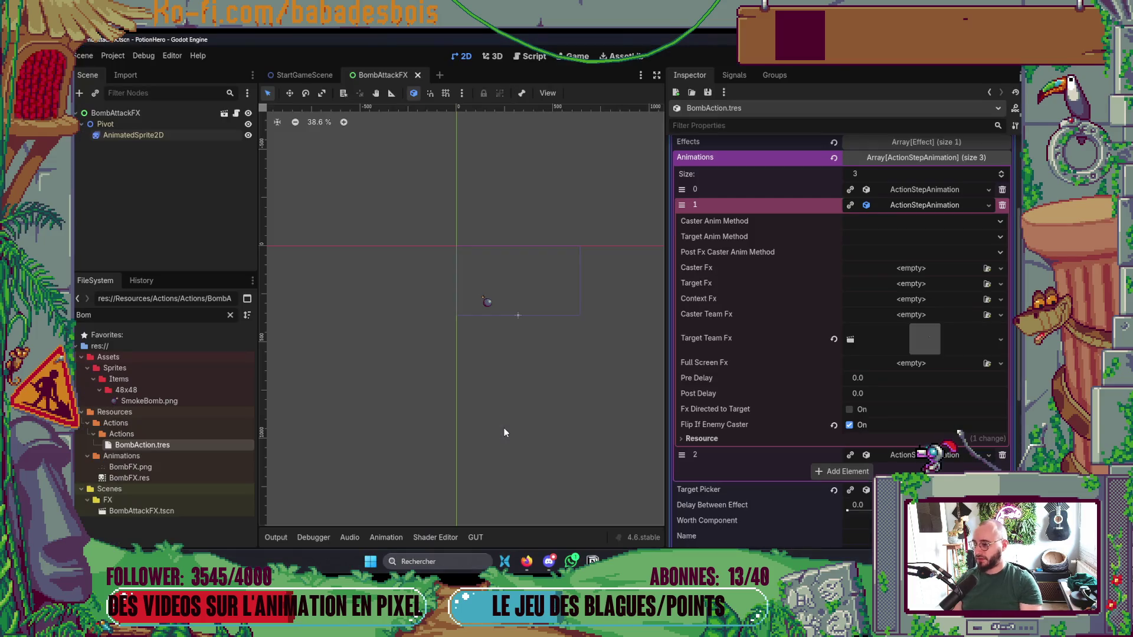
Test flipping the bomb's AnimatedSprite2D horizontally and changing its Offset x.
left_click(176, 135)
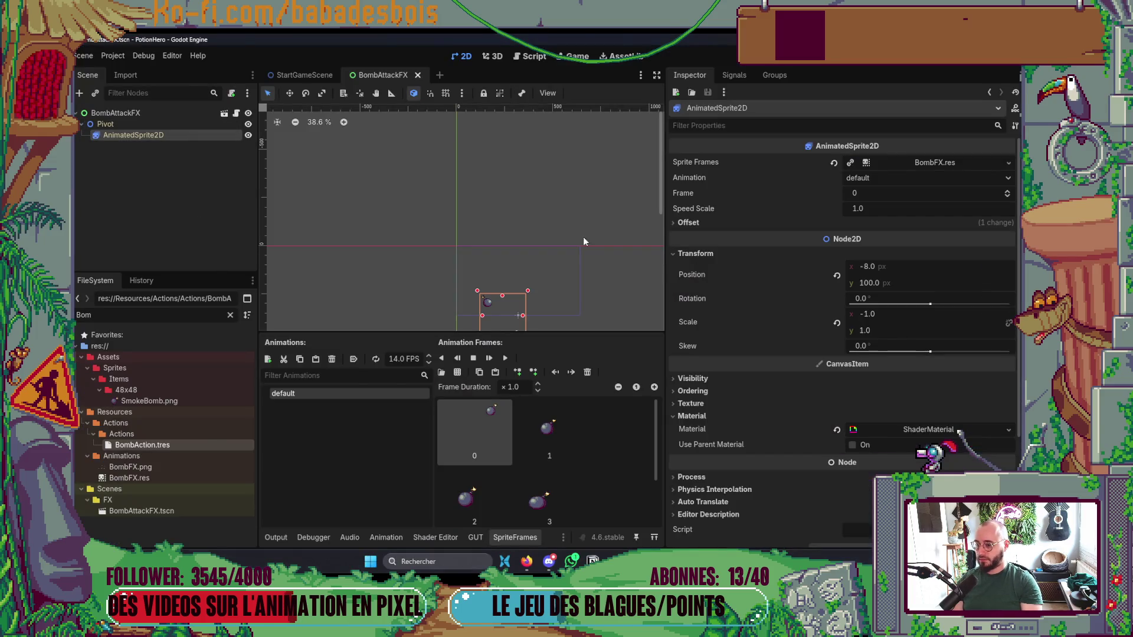
left_click(736, 219)
left_click(853, 283)
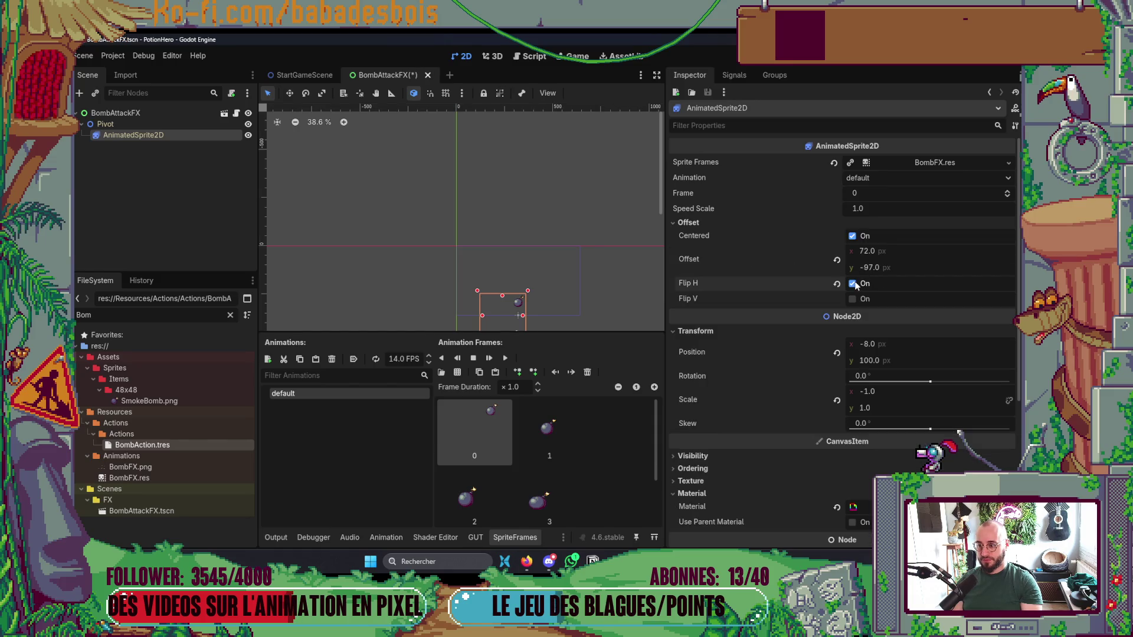
left_click(853, 284)
left_click(853, 284)
left_click(864, 252)
key("Return")
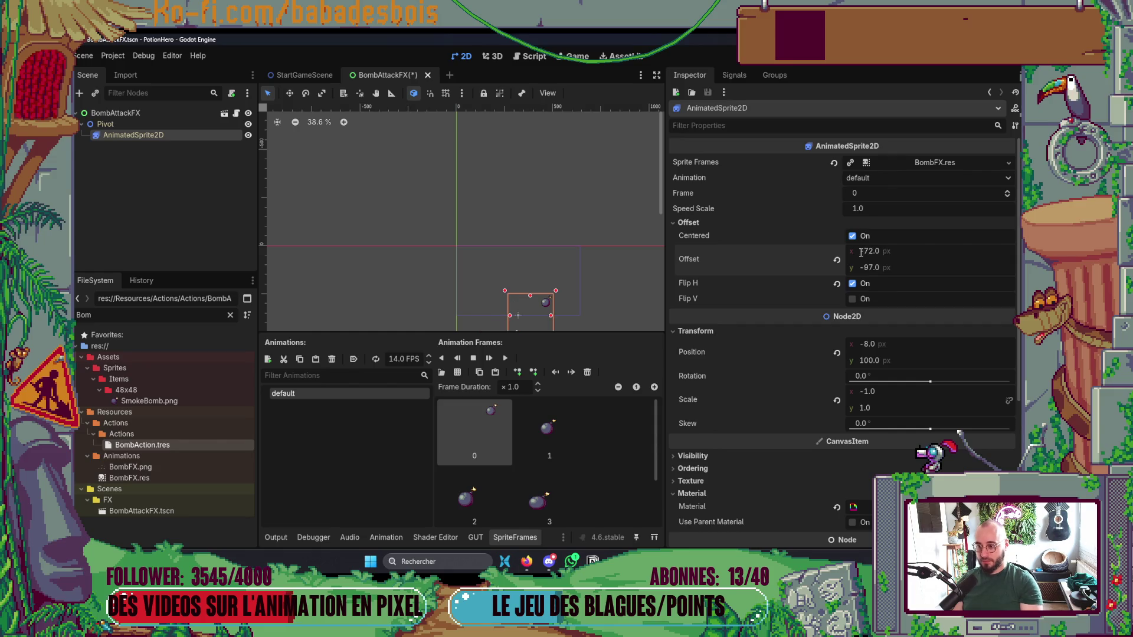
type("-72")
Revert to unflipped with offset 72 and save BombAttackFX.
key("ctrl+z")
key("ctrl+z")
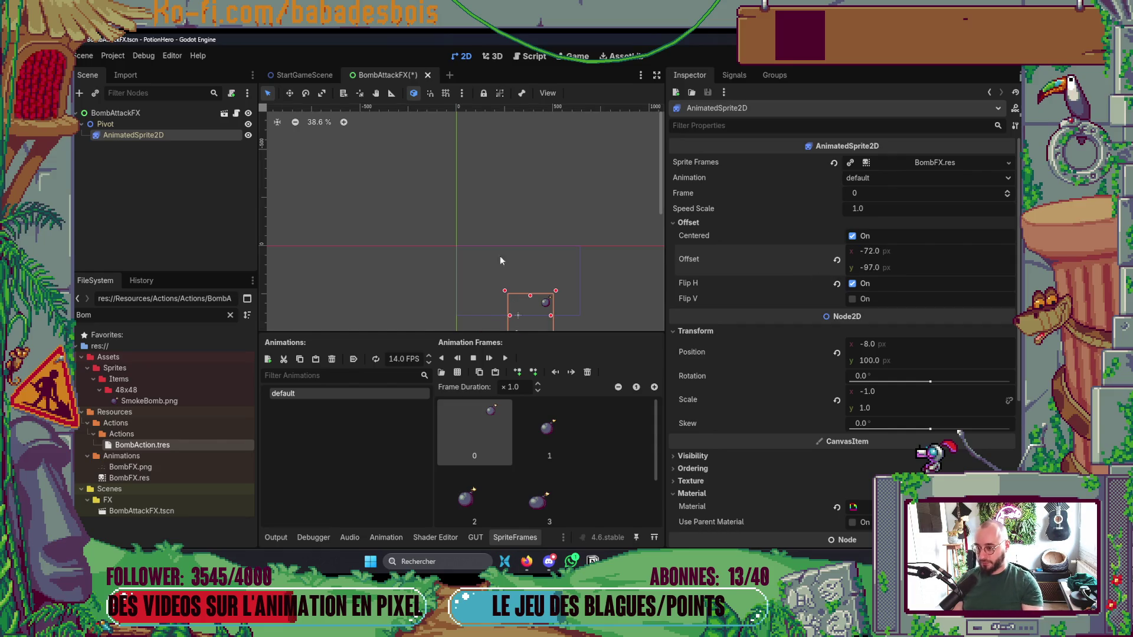
key("ctrl+s")
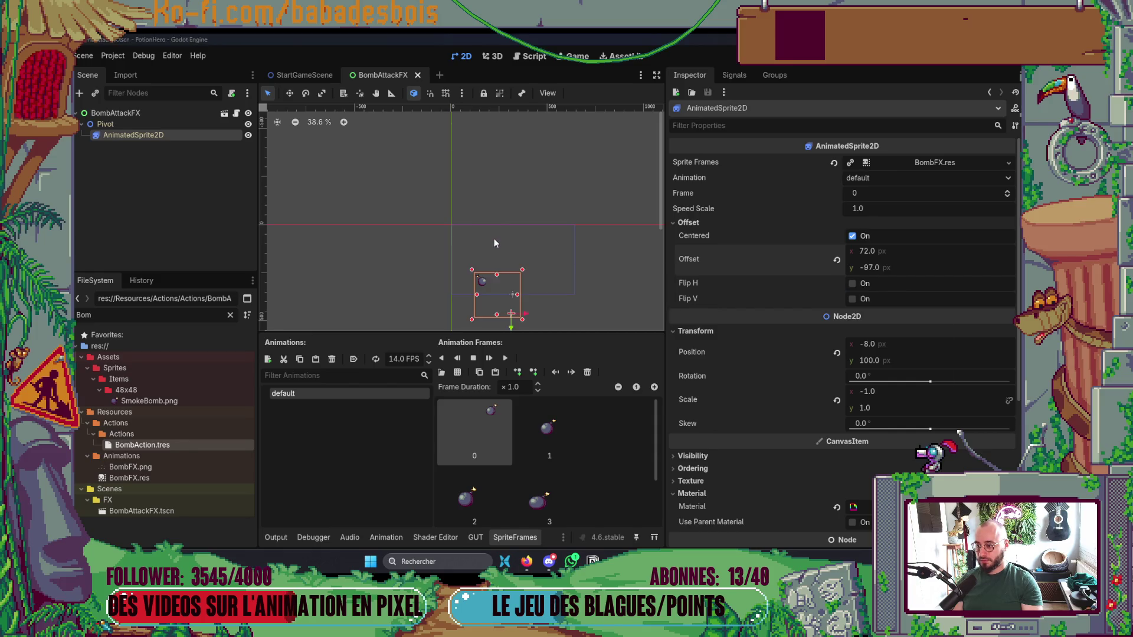
key("alt+Tab")
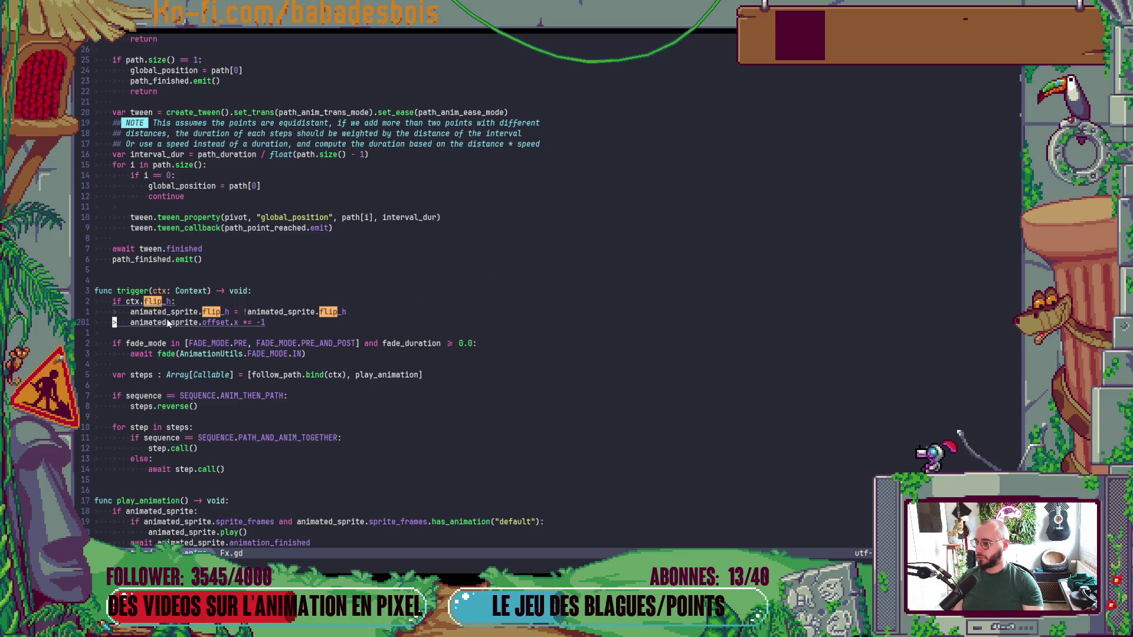
key("alt+Tab")
Run Potion Hero, start the chosen adventure, and enter the first battle on the map.
key("F5")
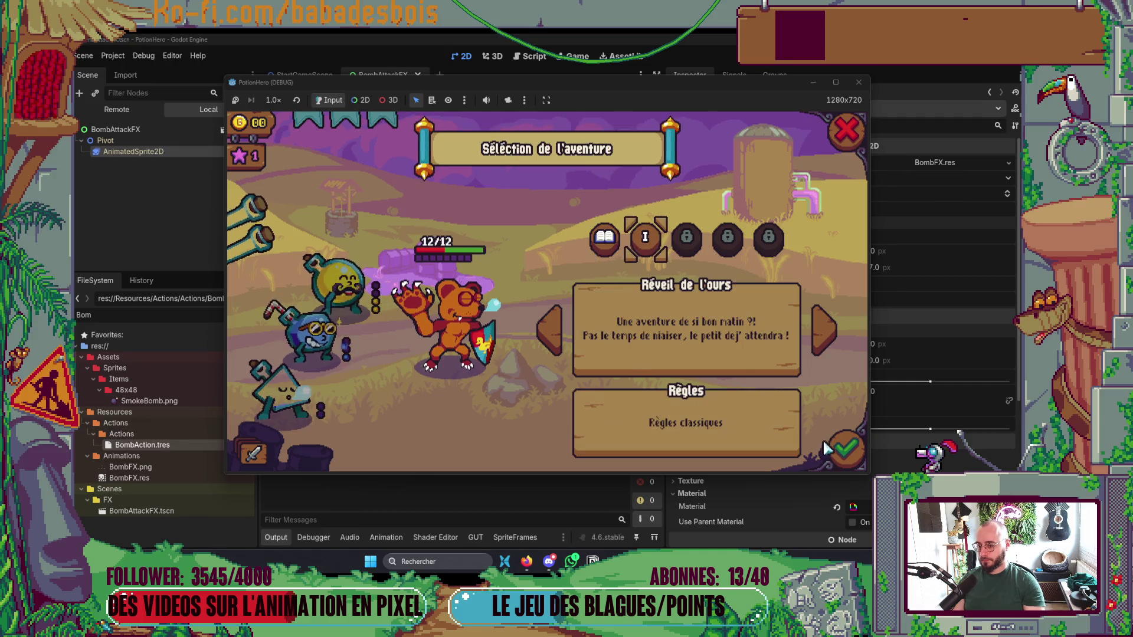
left_click(844, 452)
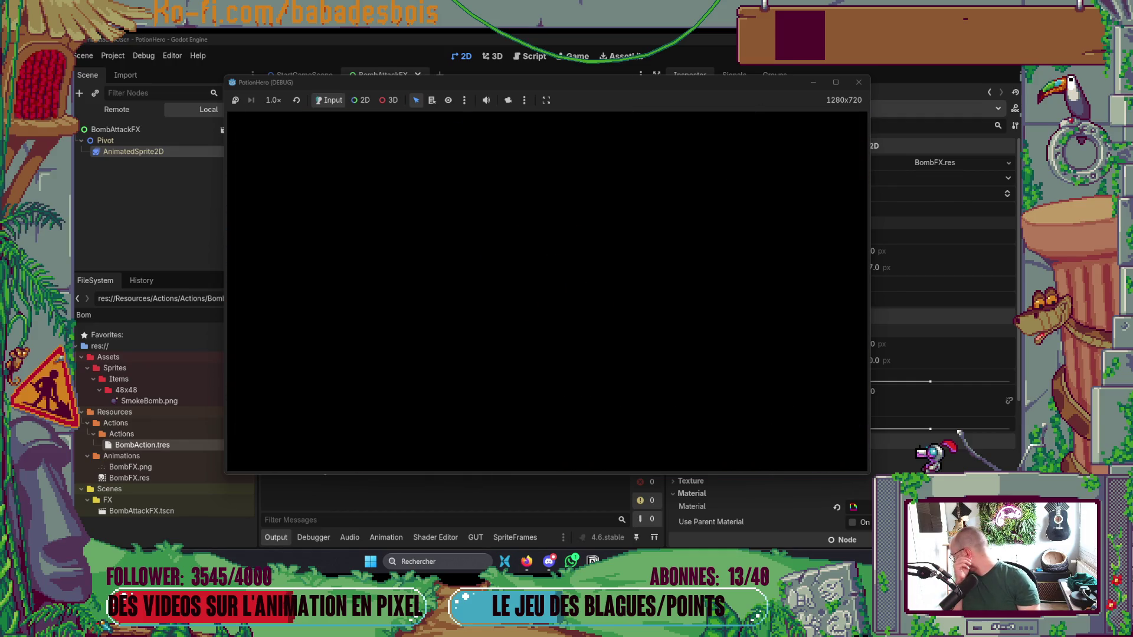
left_click(600, 309)
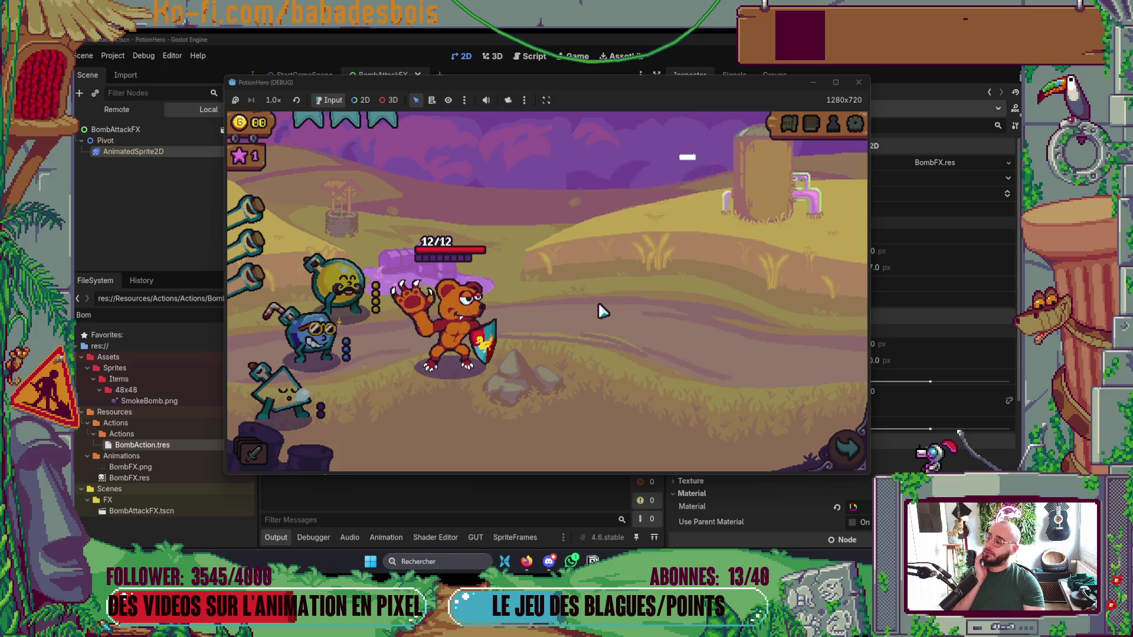
left_click(597, 308)
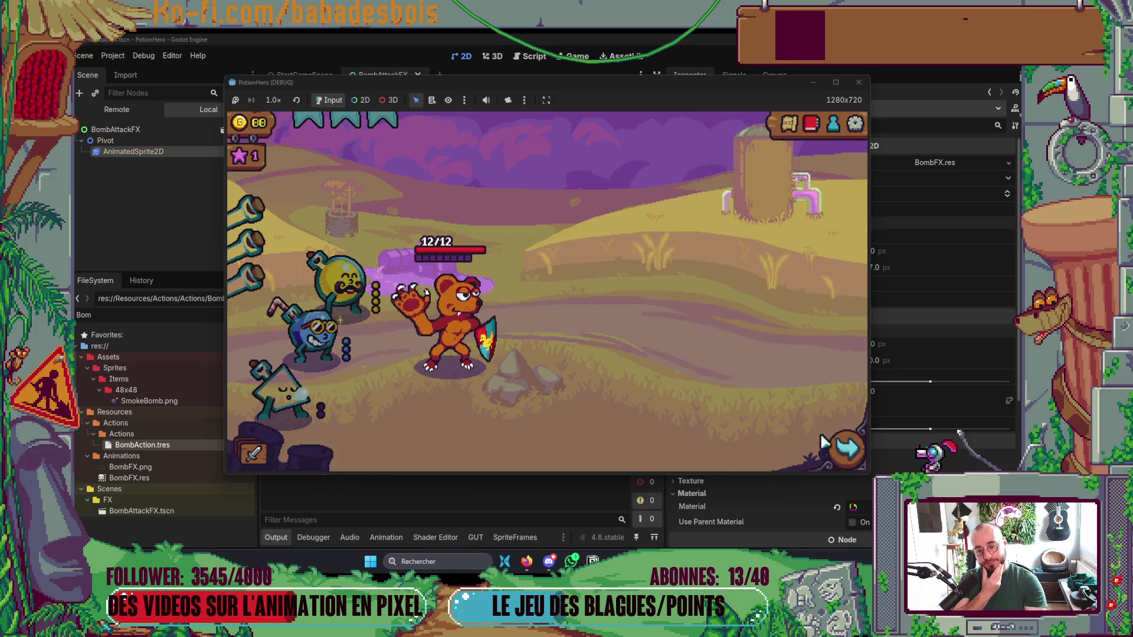
left_click(334, 319)
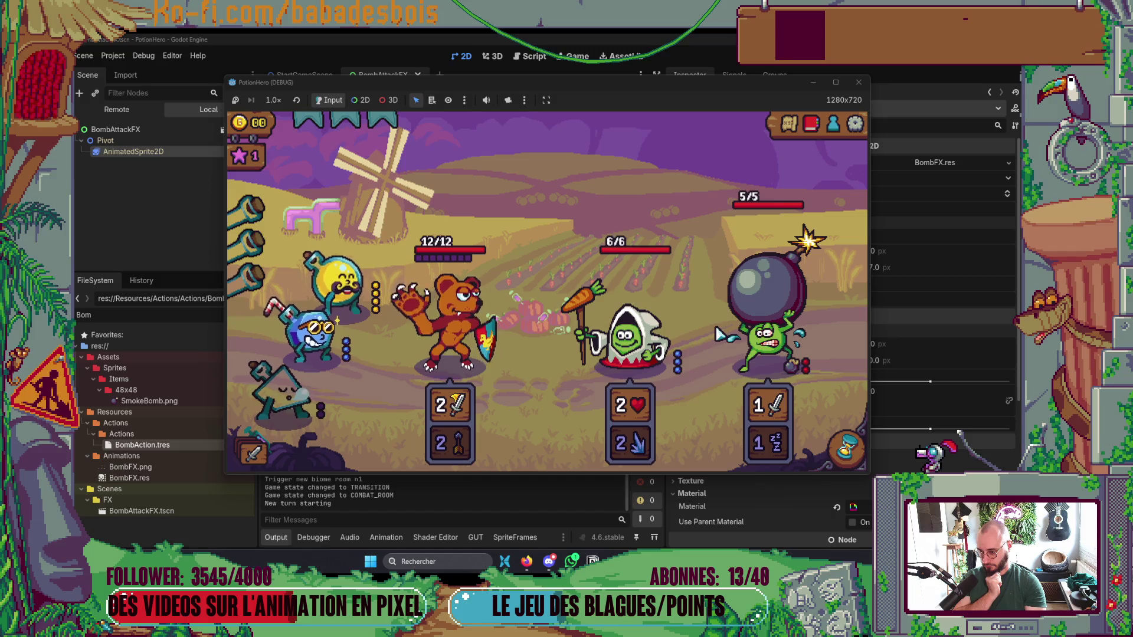
End the turn, have the bear attack the bomb enemy down to 3/5, and stop the game.
left_click(846, 448)
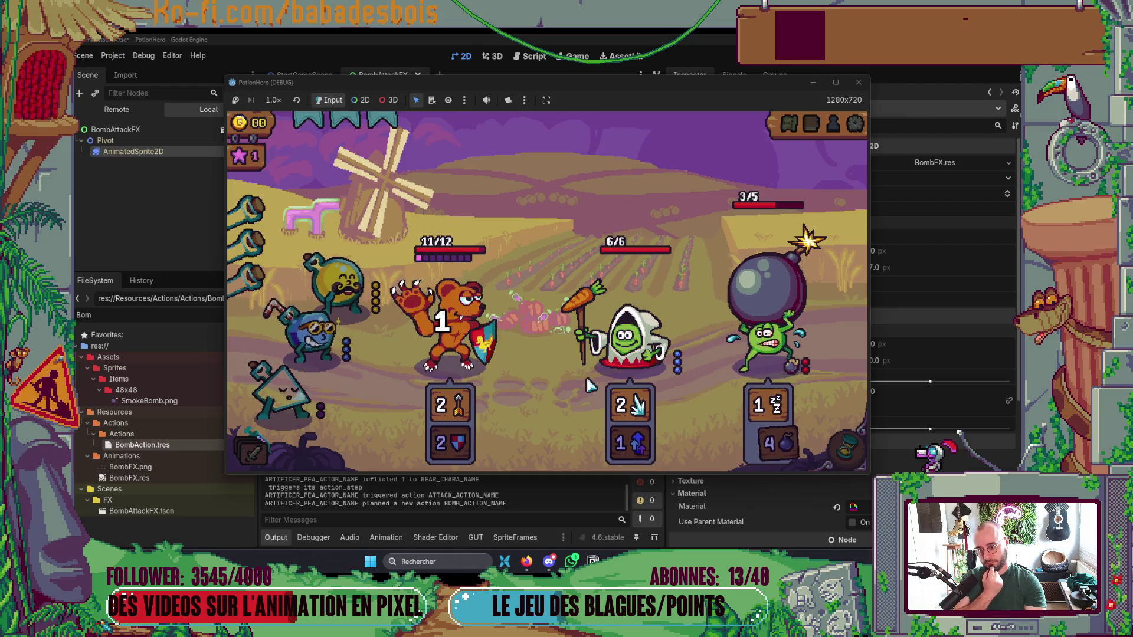
left_click(765, 360)
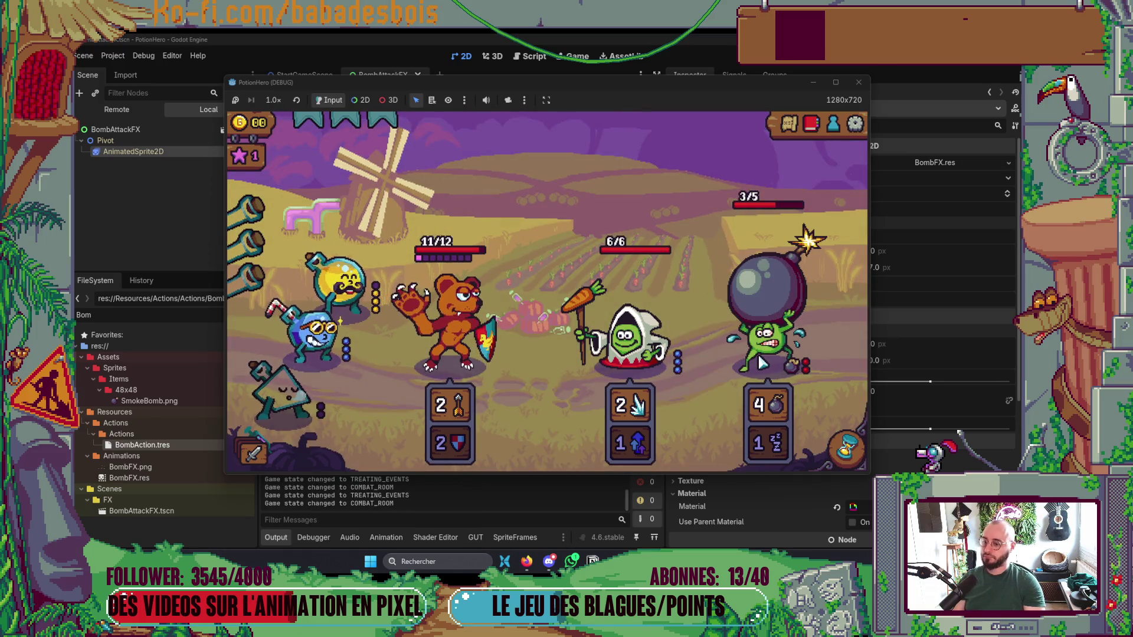
key("F8")
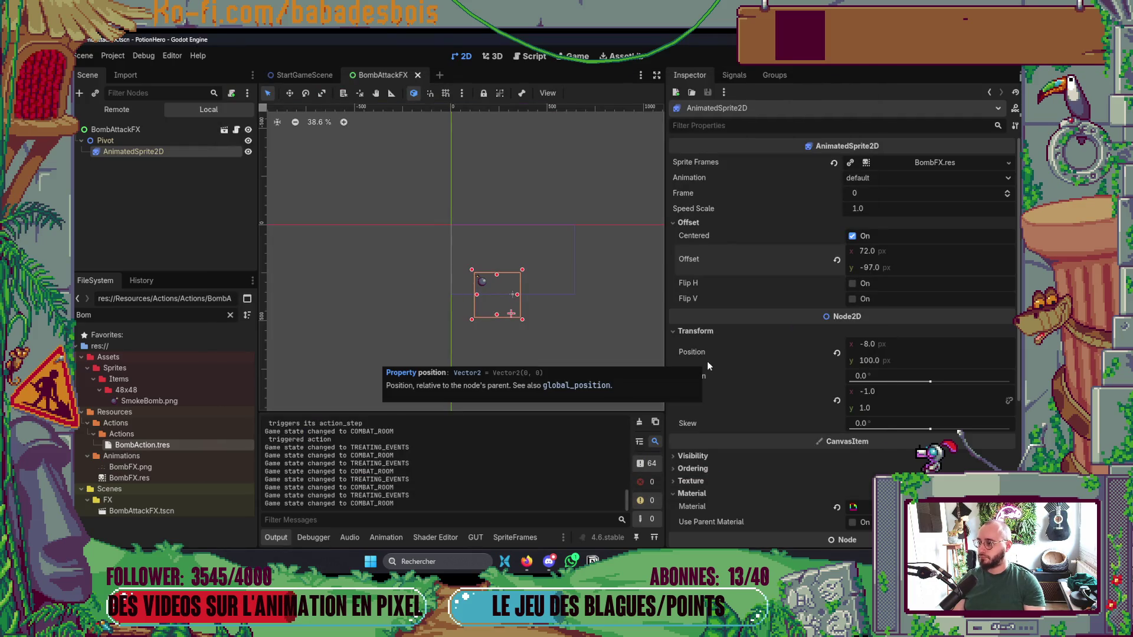
Open ActionStepAnimation.gd through the Ctrl+Alt+O Select Script search.
key("alt+Tab")
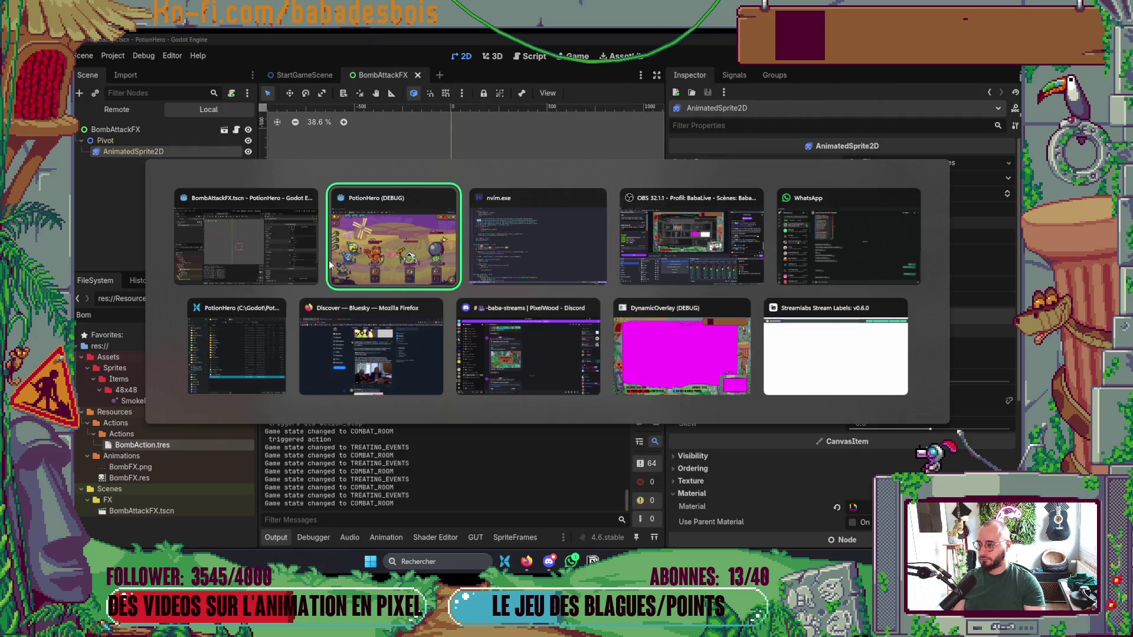
key("alt+Tab")
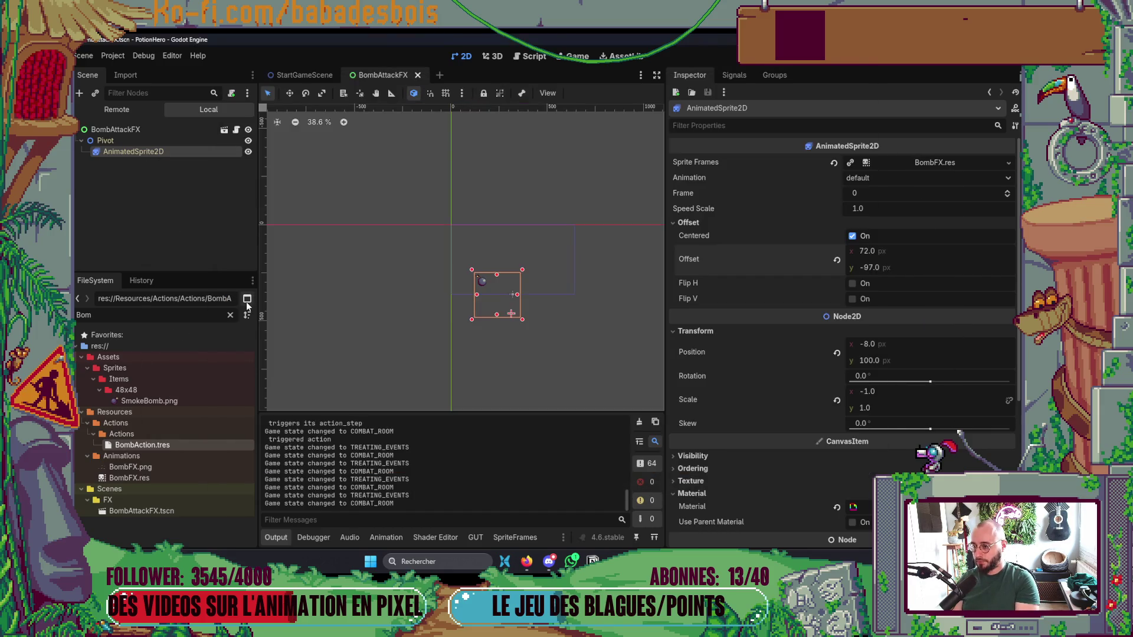
key("ctrl+alt+o")
type("ActionSte")
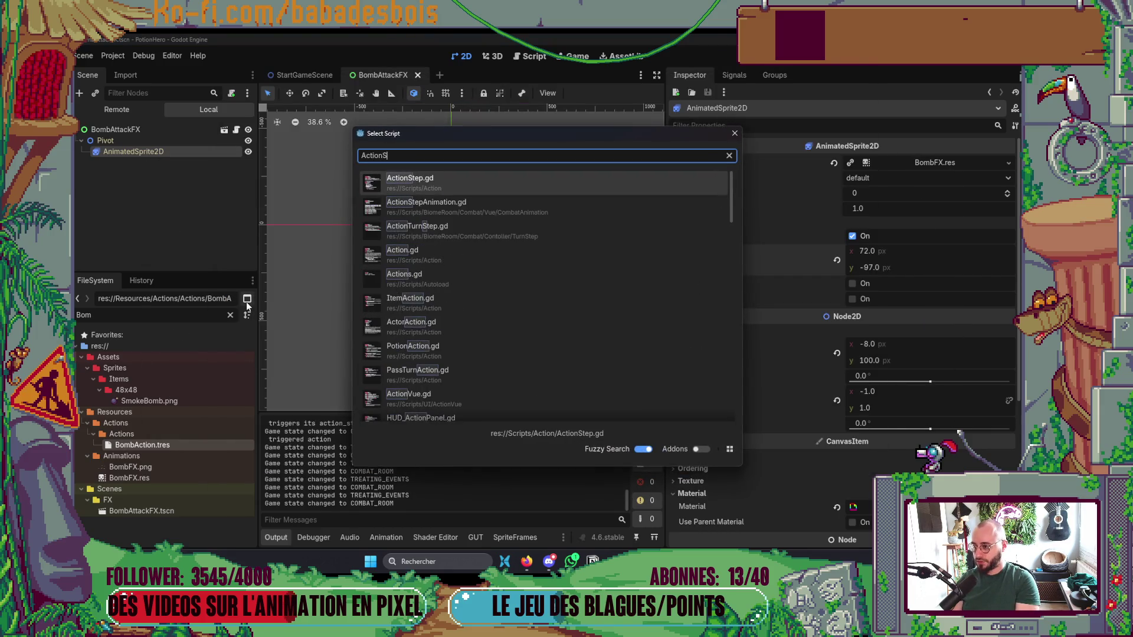
key("Down")
key("Return")
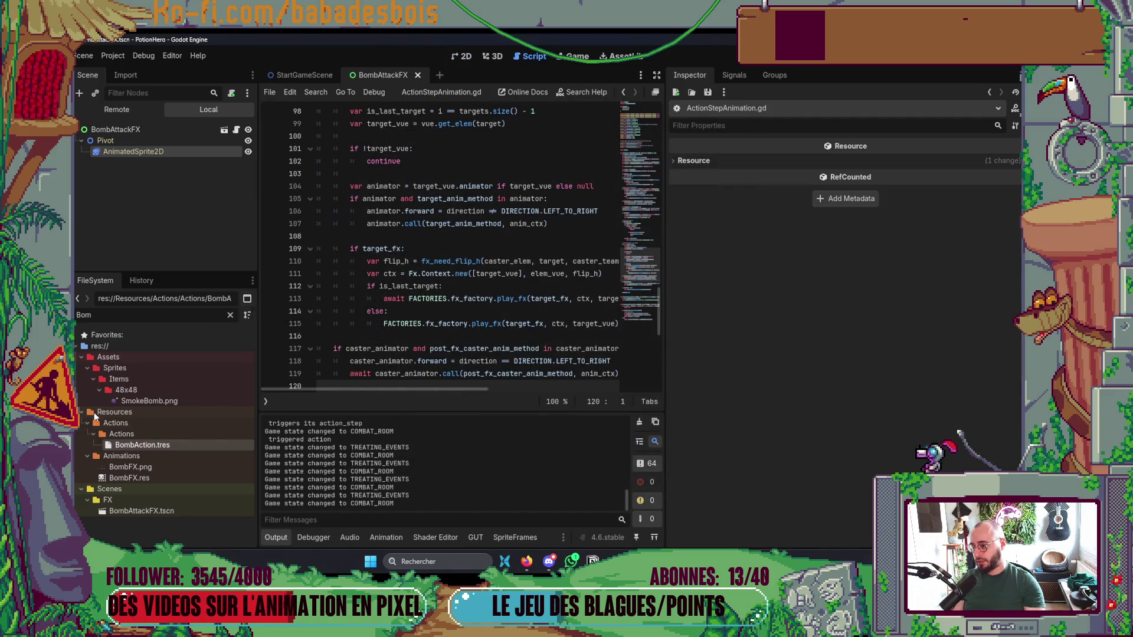
Widen the code view, collapse Output, read the effect logic, and follow play_fx into FX_Factory.gd.
mouse_move(663, 344)
left_mouse_down()
mouse_move(905, 349)
mouse_move(889, 350)
left_mouse_up()
left_click(276, 538)
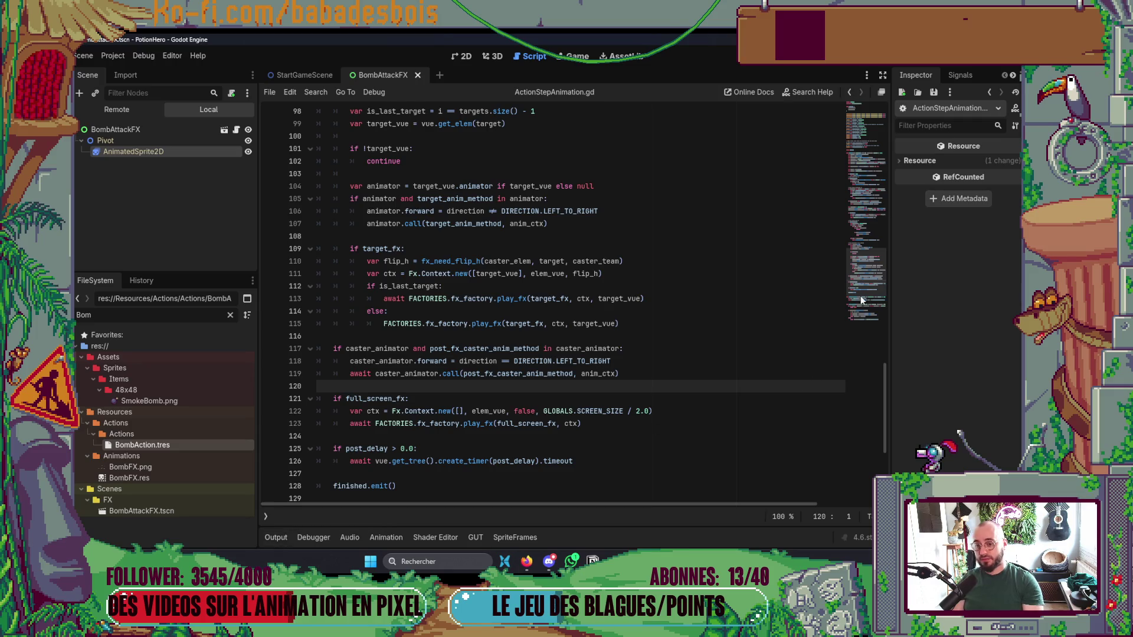
scroll(864, 296, "down", 6)
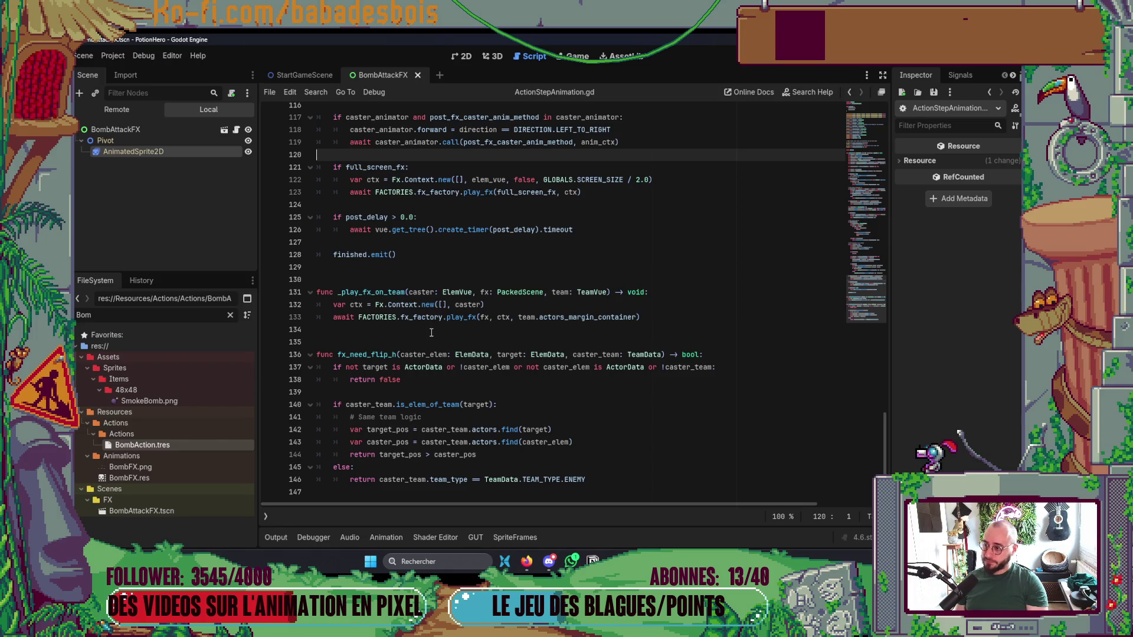
scroll(424, 338, "up", 8)
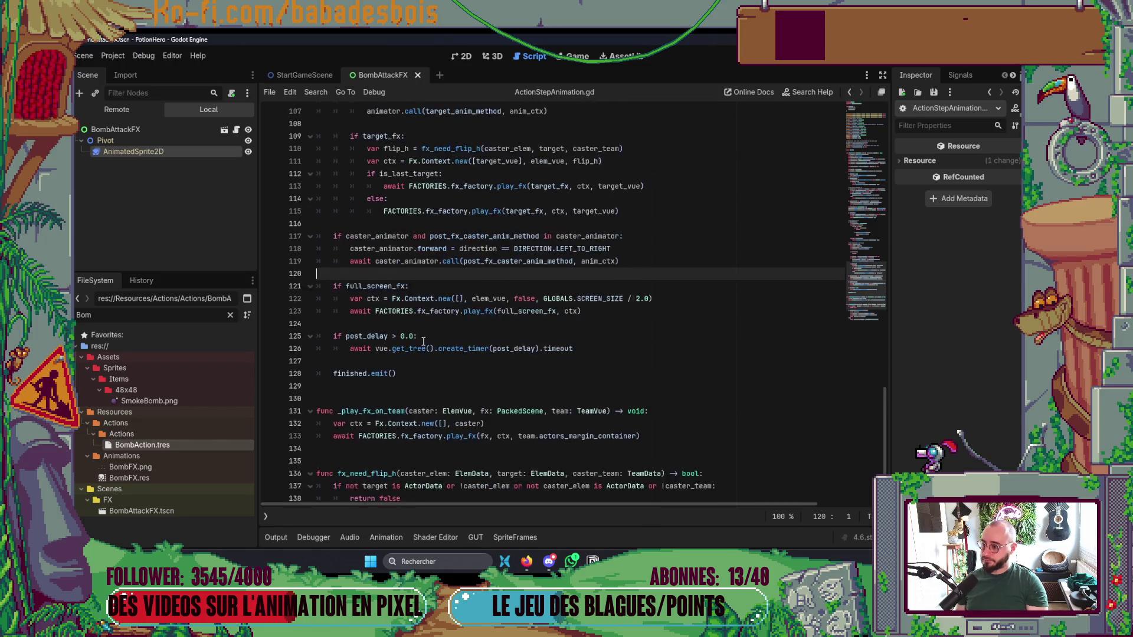
scroll(423, 350, "up", 1)
scroll(423, 354, "up", 5)
scroll(426, 354, "down", 15)
scroll(429, 354, "up", 2)
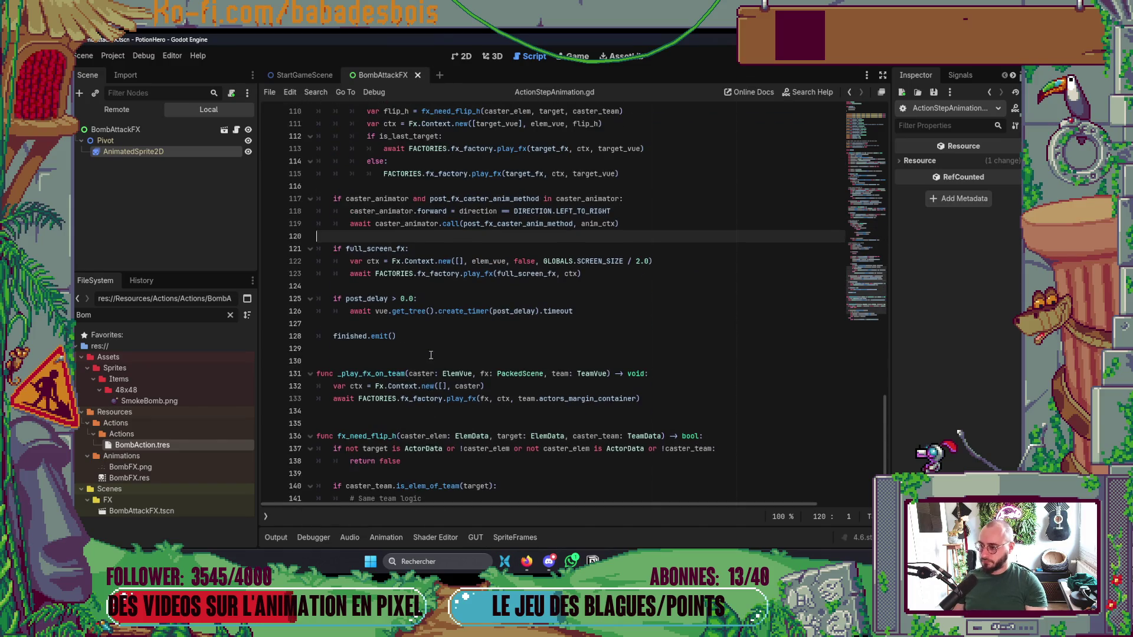
left_click(471, 274, "ctrl")
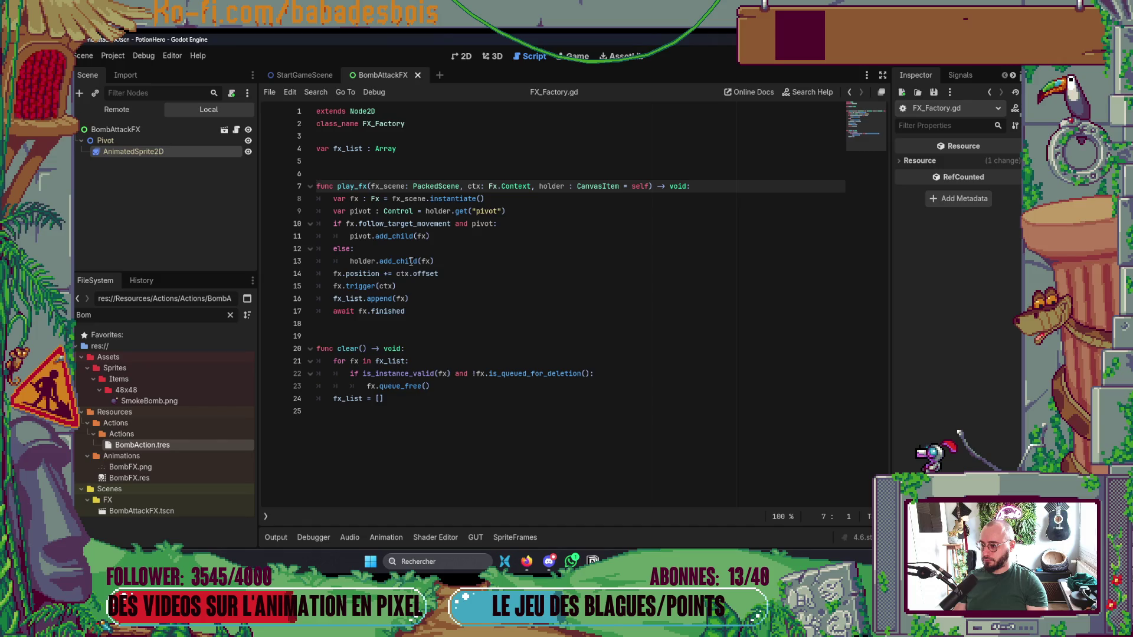
left_click(360, 286, "ctrl")
Replay a turn and continue through the line 199 breakpoint hits in Fx.gd.
scroll(317, 207, "up", 2)
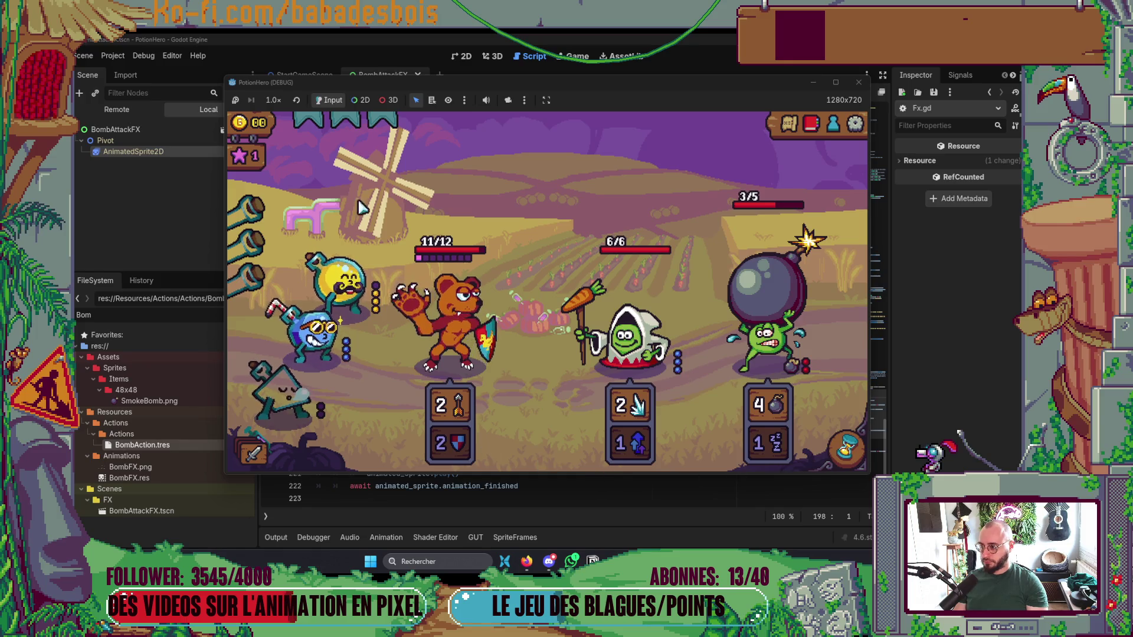
left_click(839, 453)
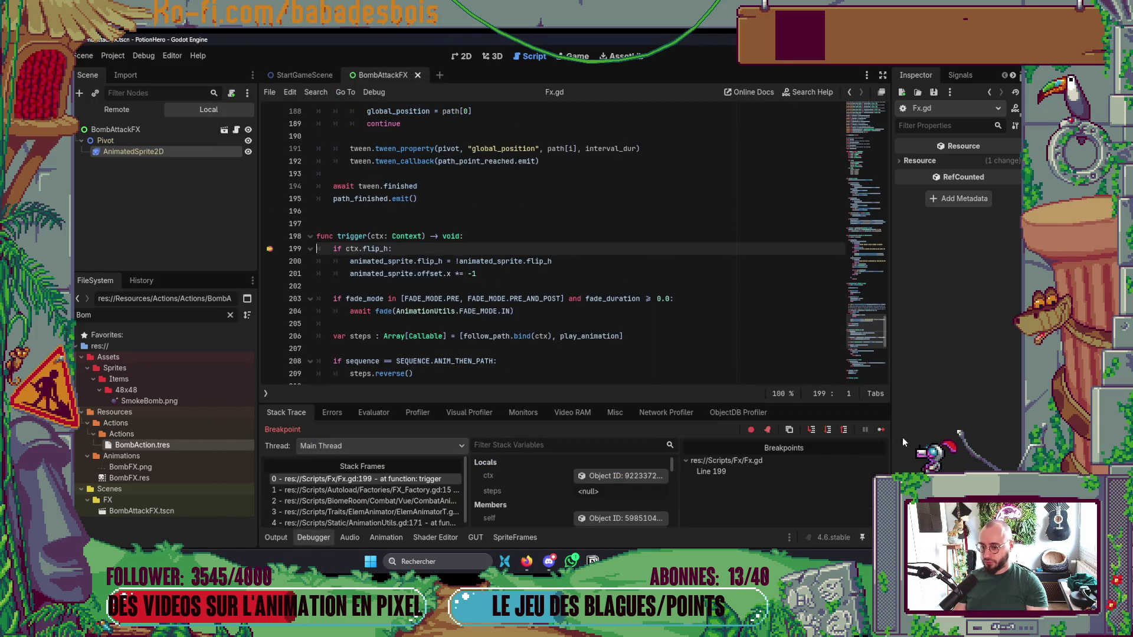
left_click(880, 430)
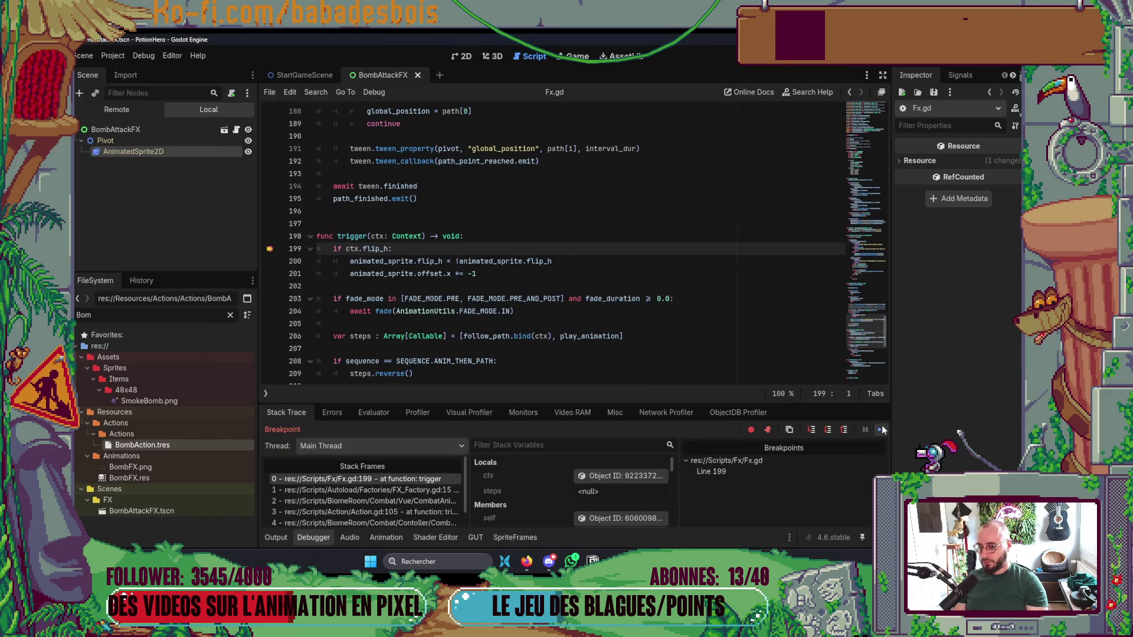
left_click(881, 429)
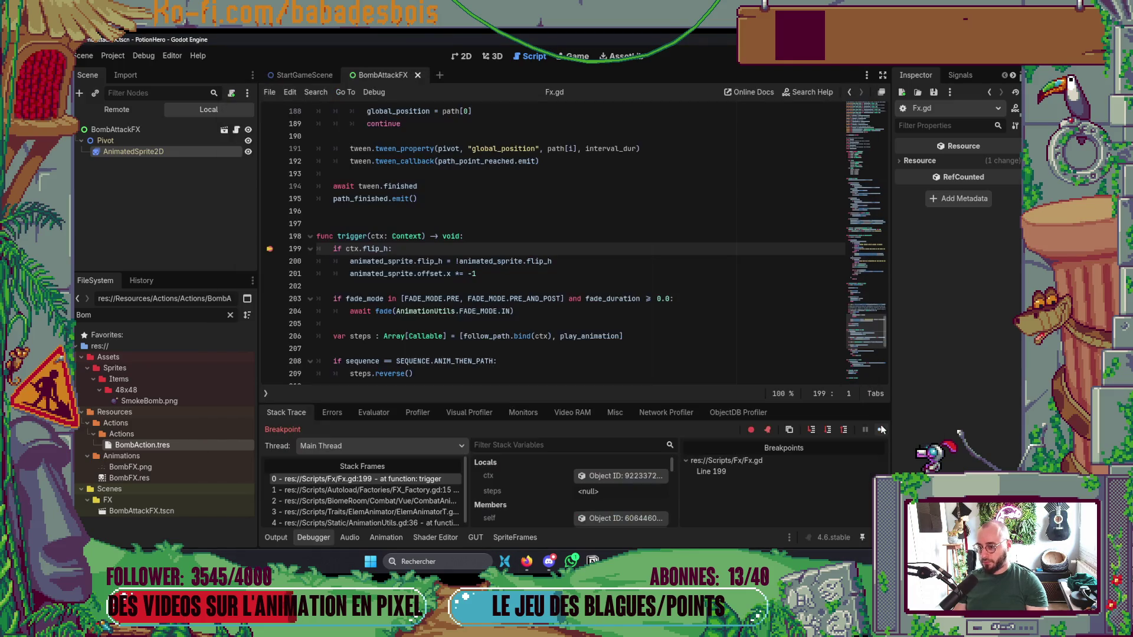
left_click(881, 430)
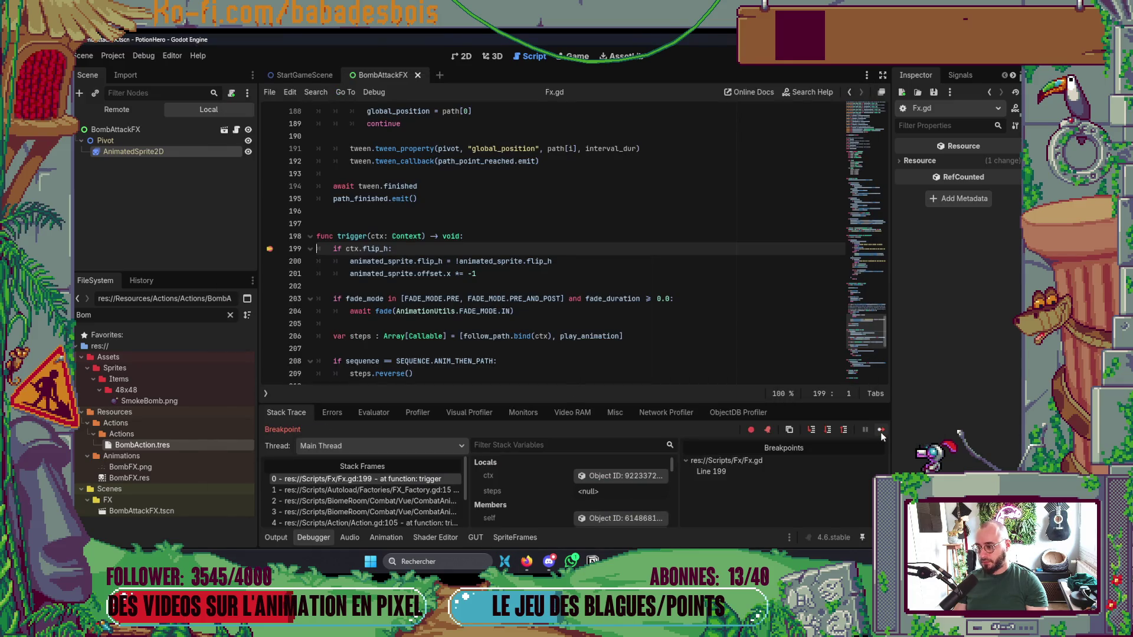
left_click(881, 430)
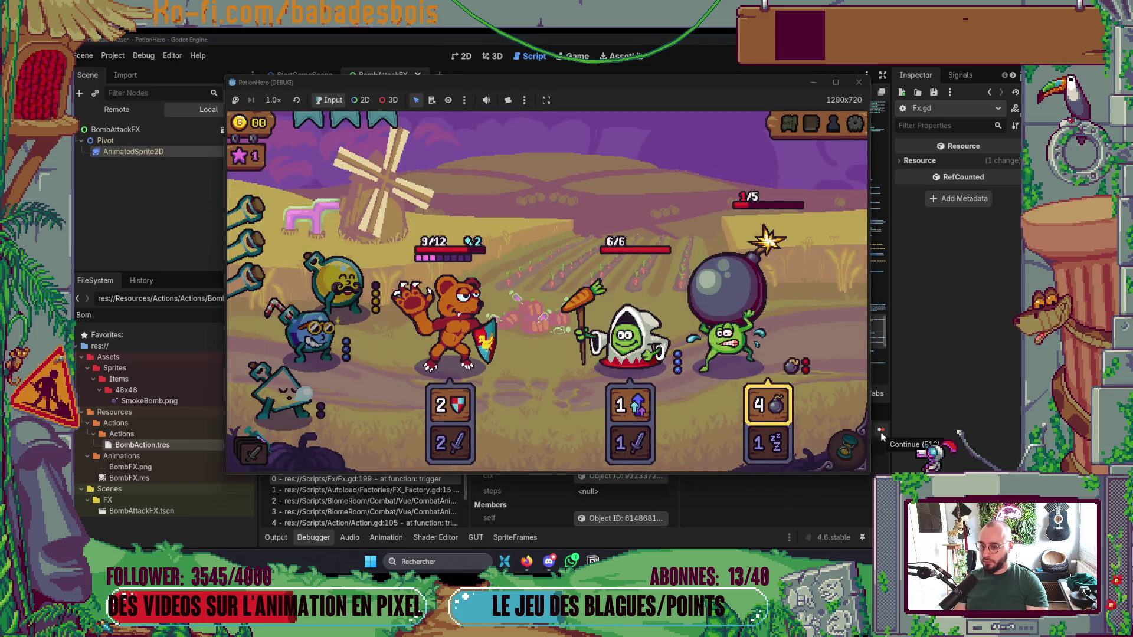
Inspect ctx's Flip H and Offset, then the FX_Factory, _play_fx_on_team and ActionStepAnimation stack frames.
key("alt+Tab")
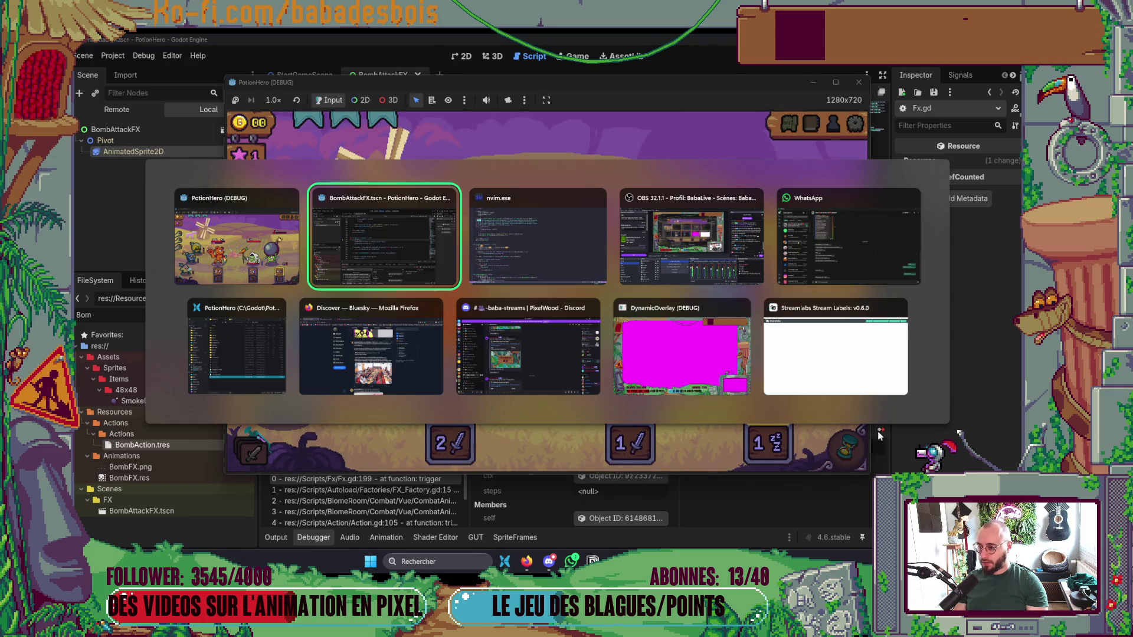
key("alt+Tab")
key("alt+Tab")
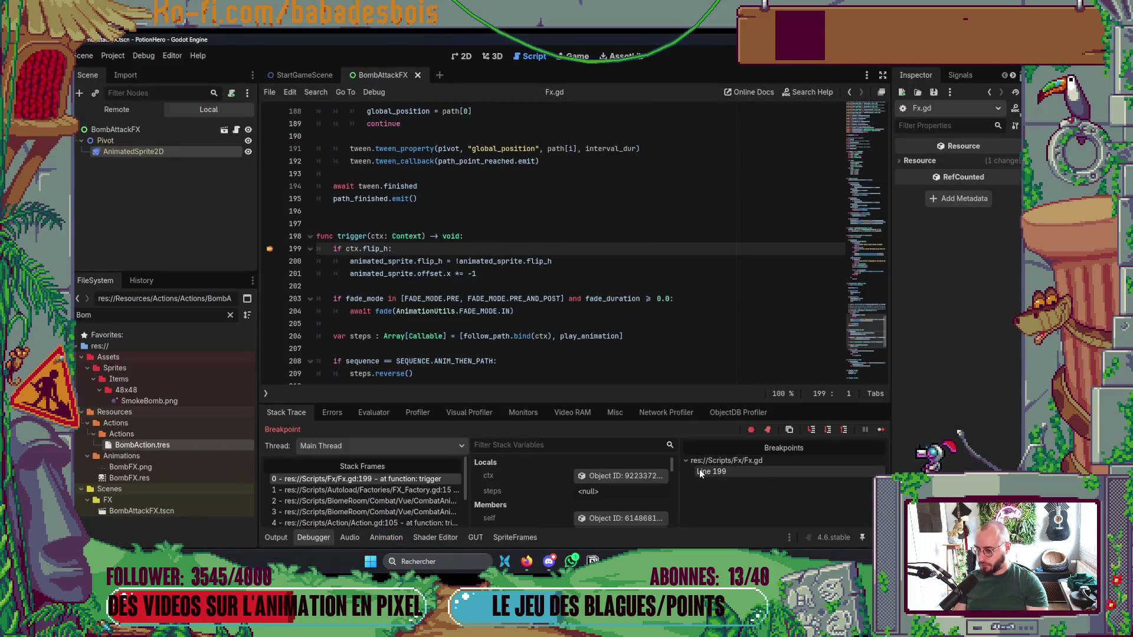
left_click(619, 475)
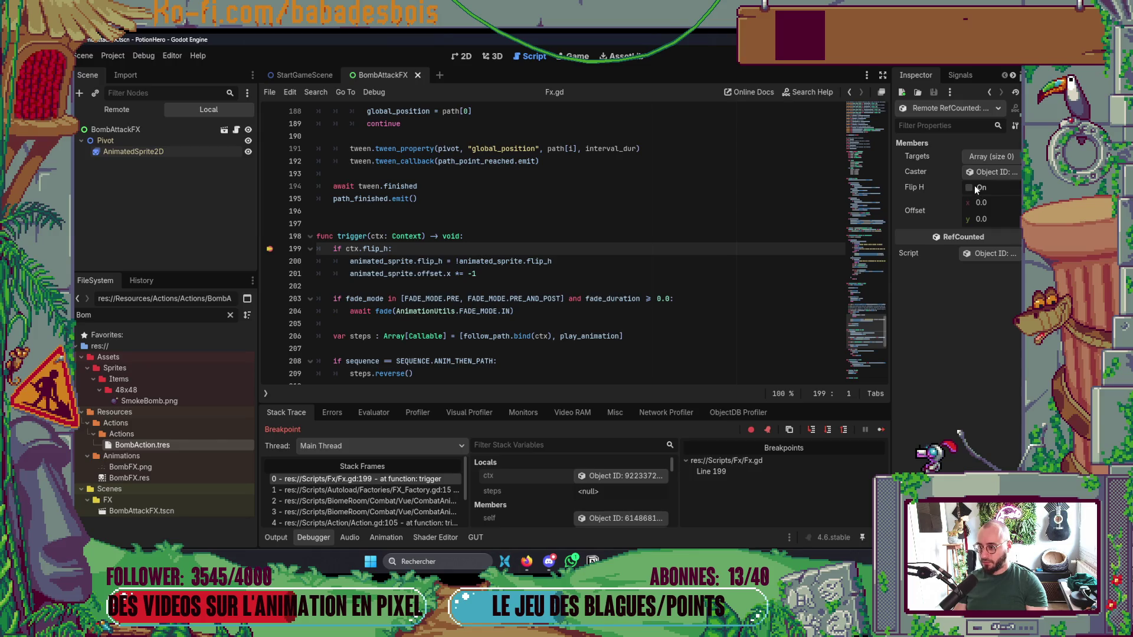
left_click(420, 489)
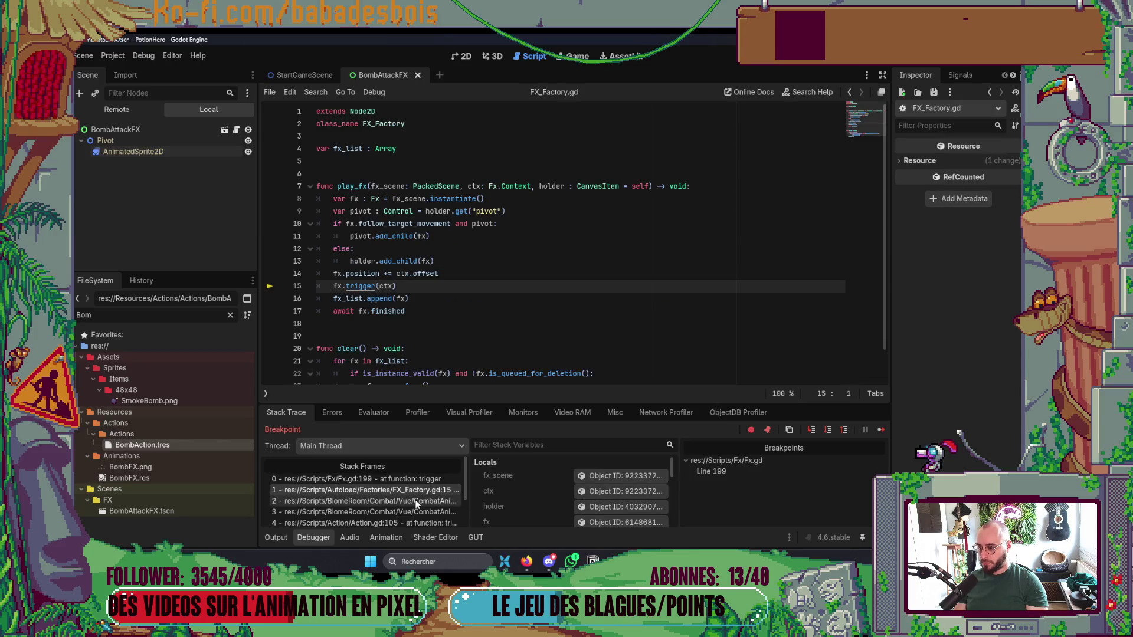
left_click(417, 501)
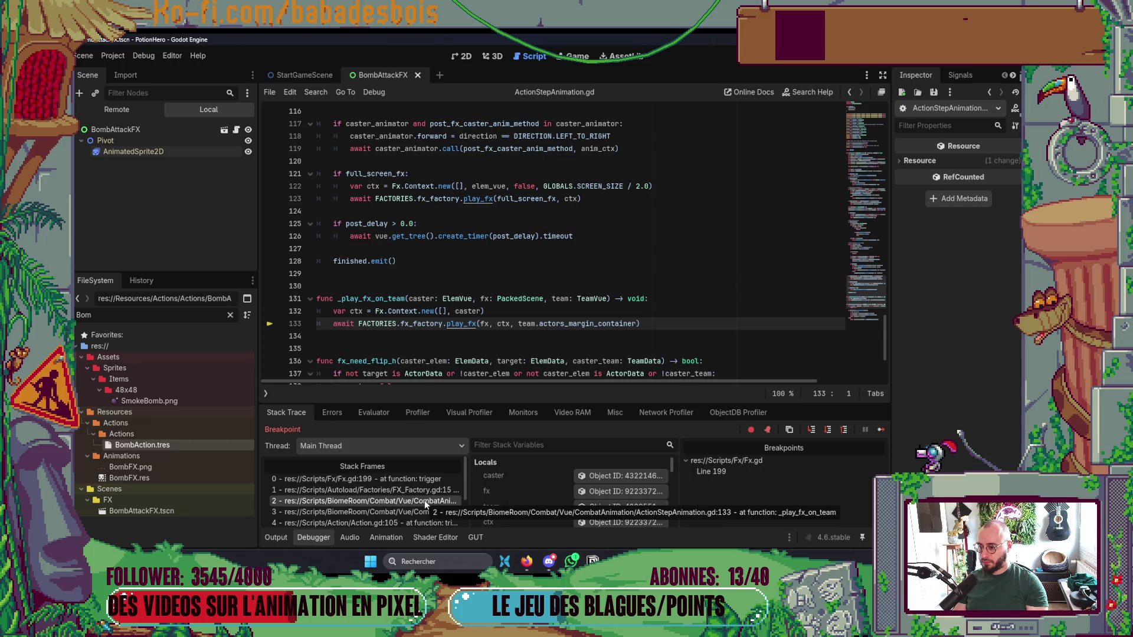
left_click(429, 514)
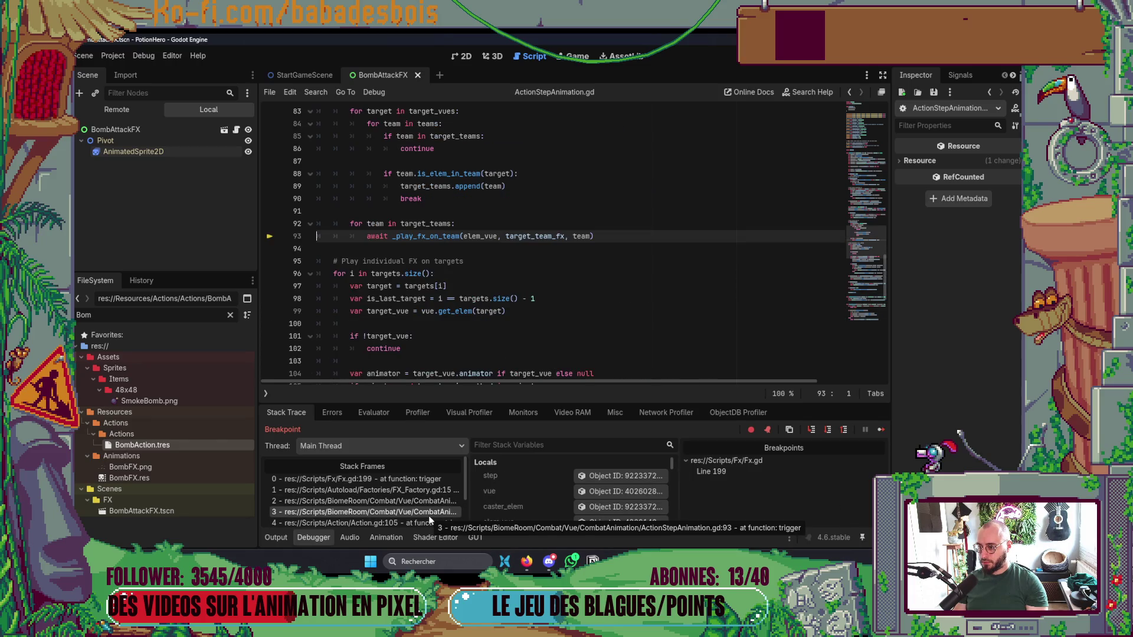
scroll(485, 304, "up", 3)
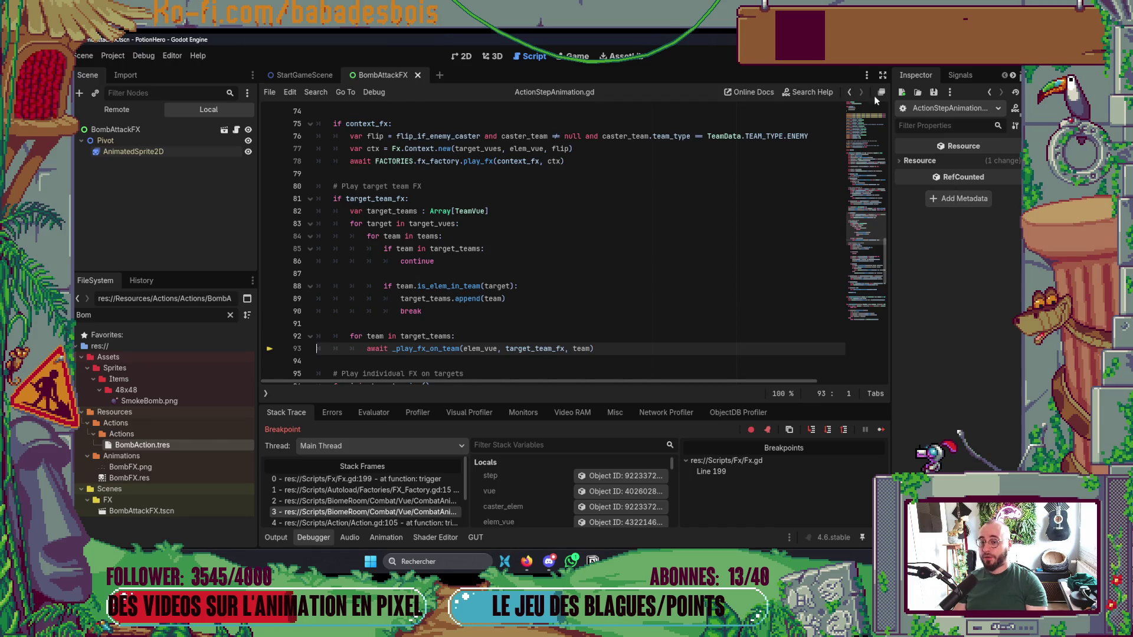
key("alt+Tab")
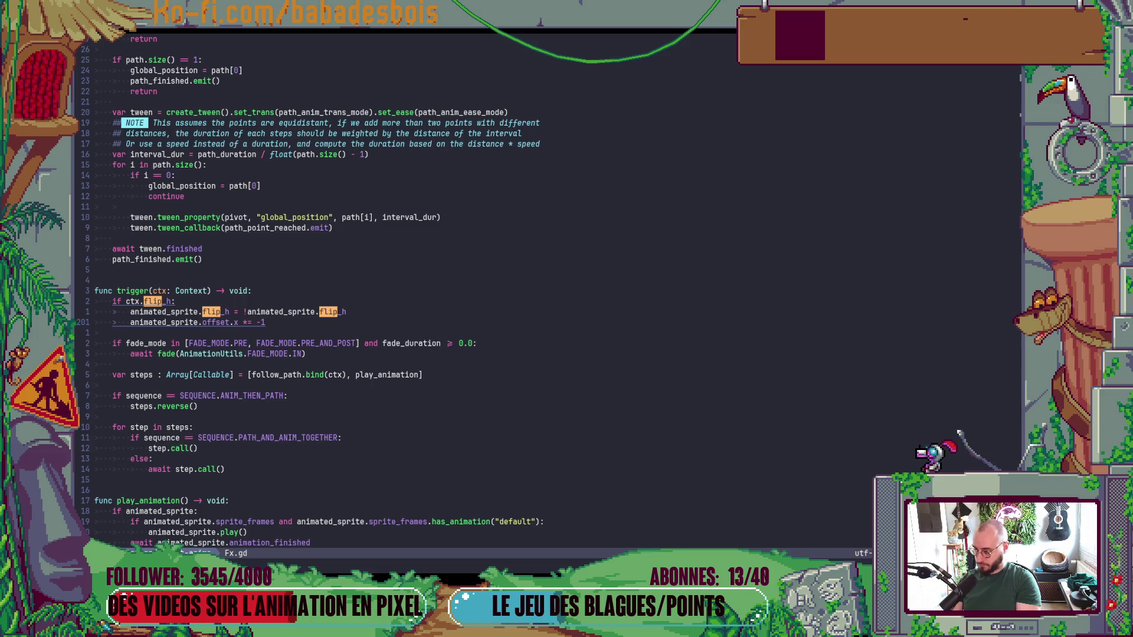
Open ActionStepAnimation.gd via the file finder, add a blank line above caster team FX, and save.
key("Escape")
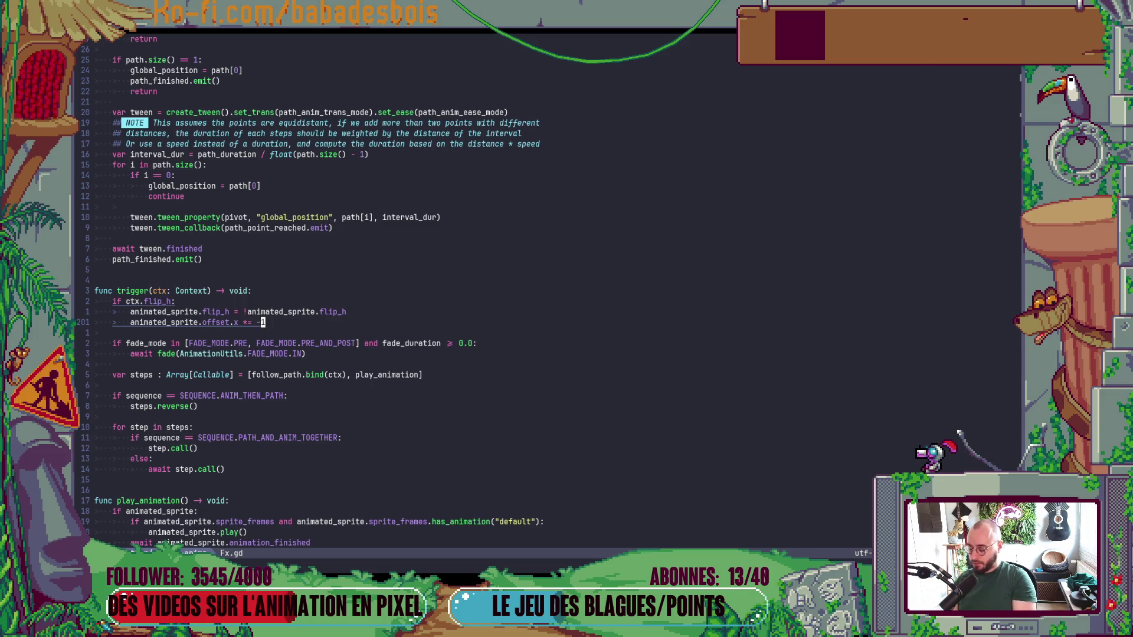
key("space")
type("fActionSt")
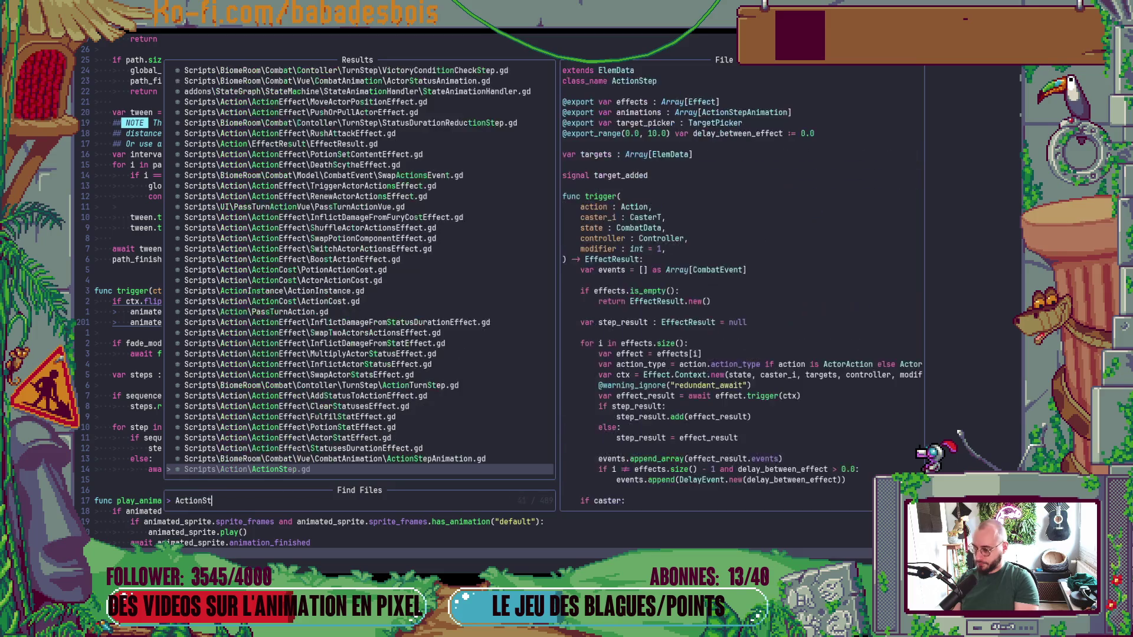
type("epAn")
key("Return")
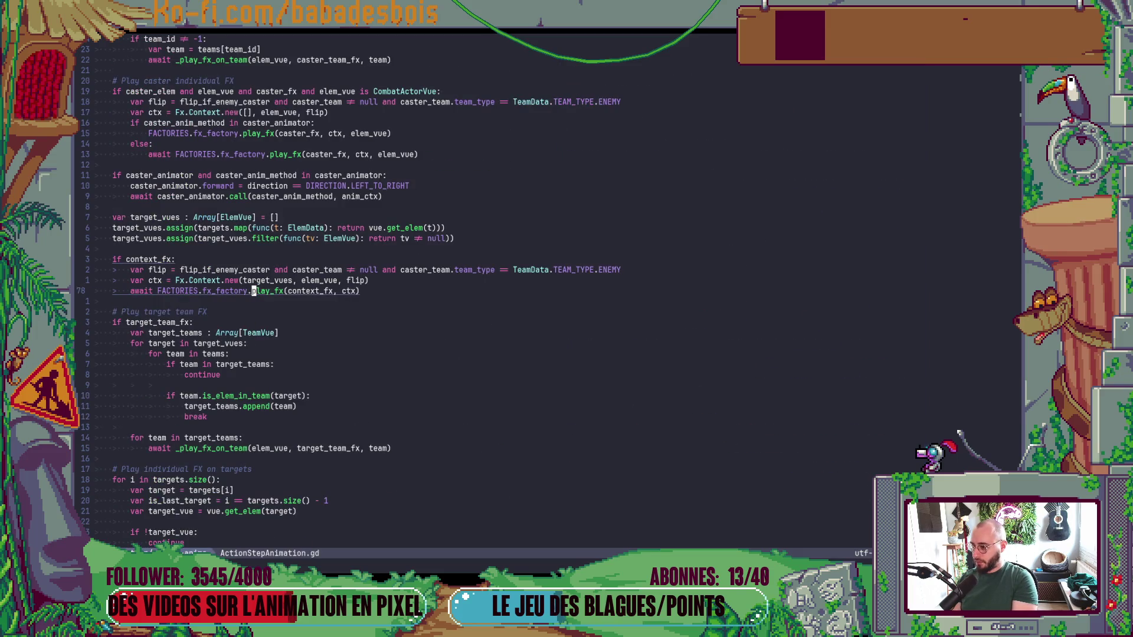
key("k")
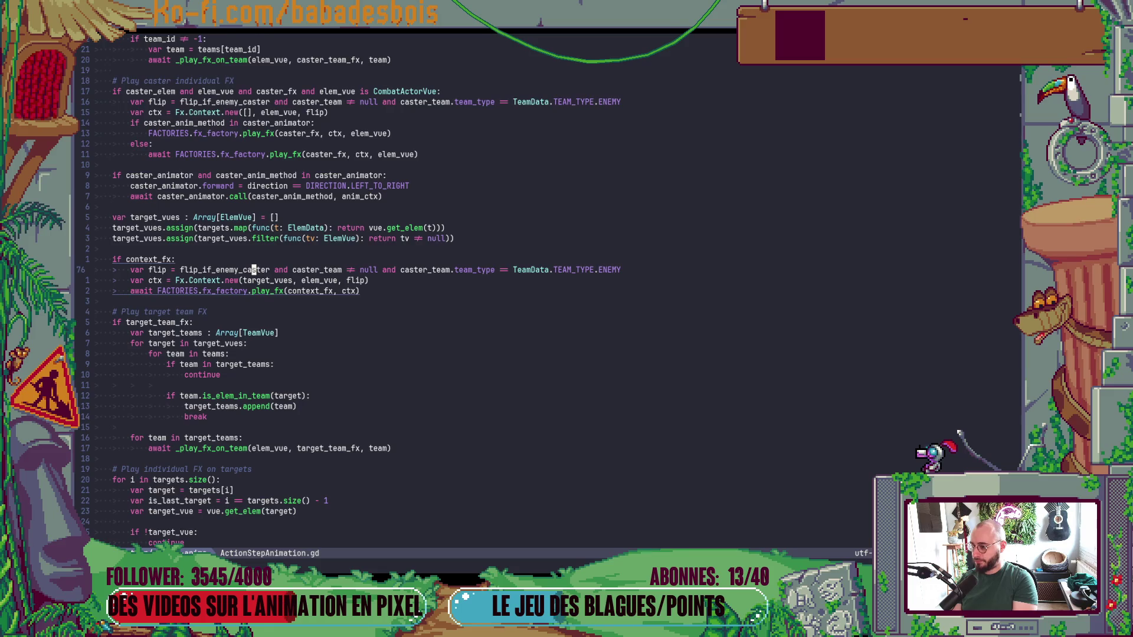
key("ctrl+u")
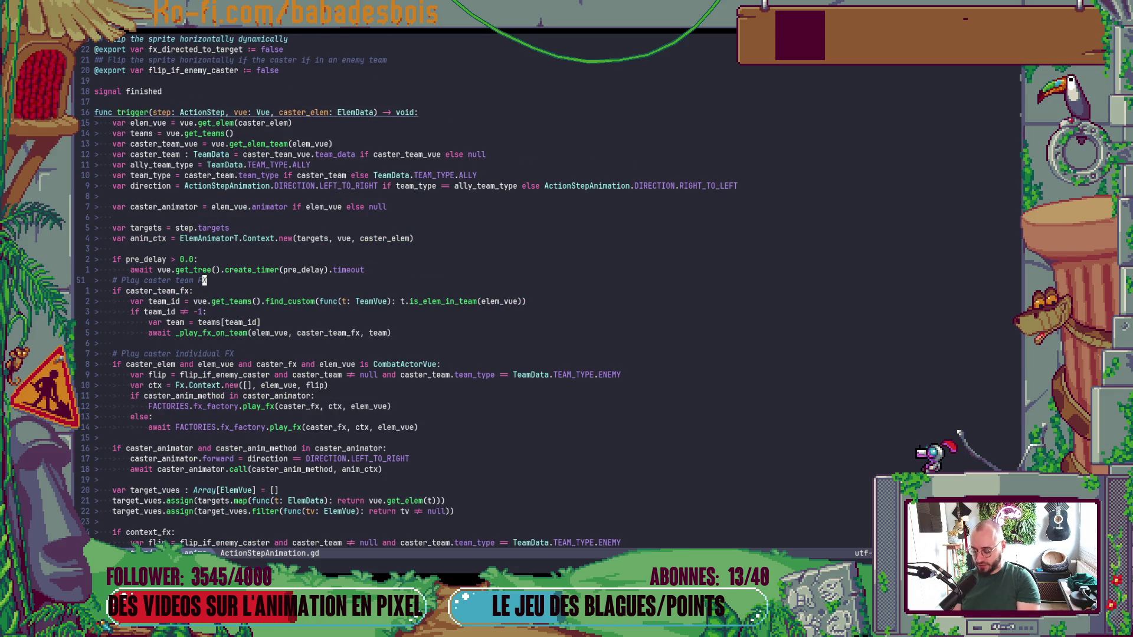
key("bracketleft")
key("space")
key("ctrl+s")
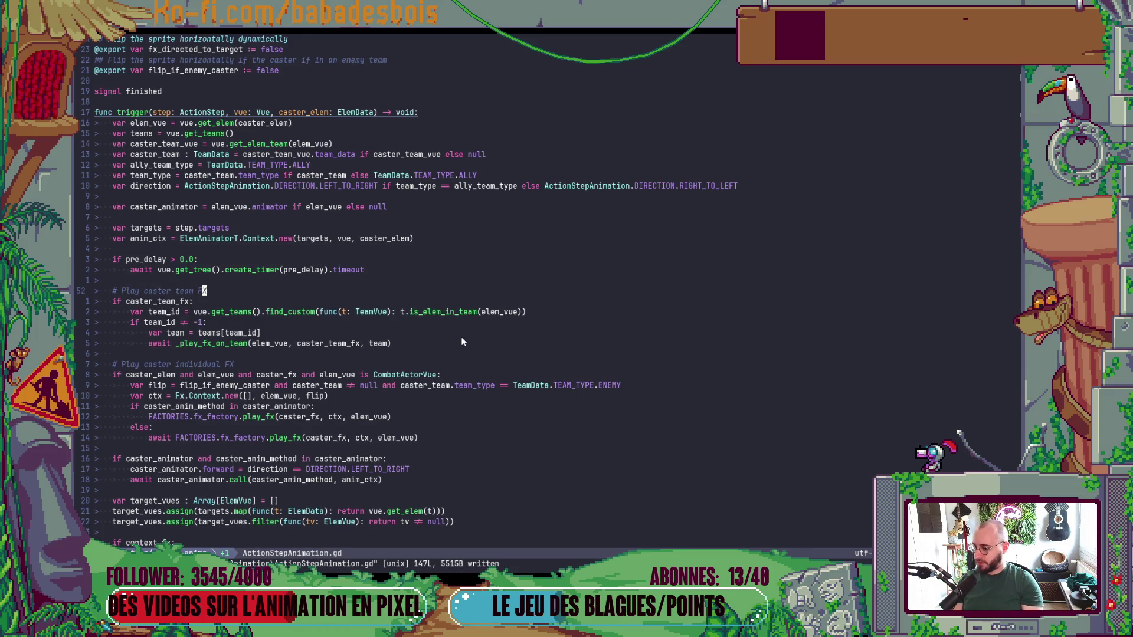
Go to the var flip line in caster individual FX and scroll back up to trigger's declarations.
scroll(285, 344, "down", 3)
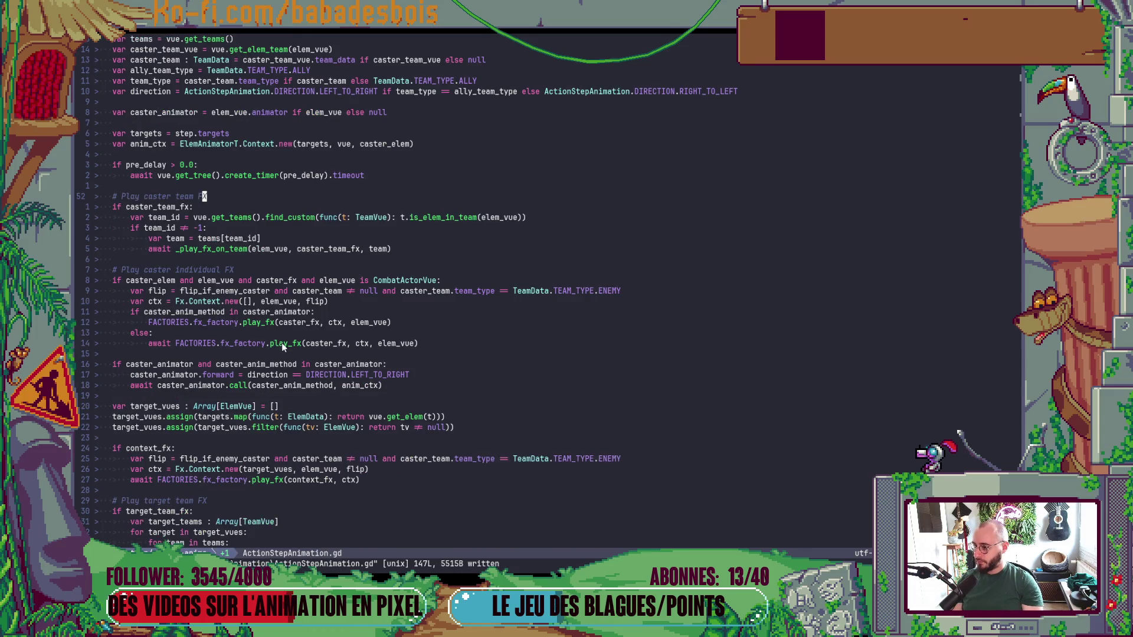
scroll(282, 344, "down", 5)
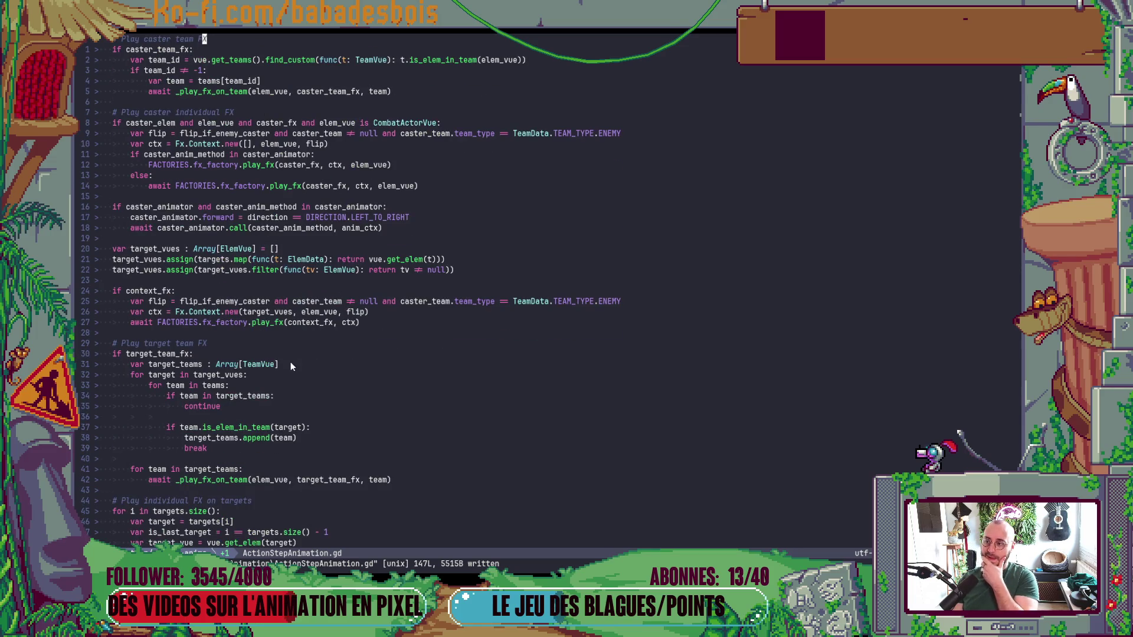
left_click(185, 133)
scroll(421, 271, "up", 2)
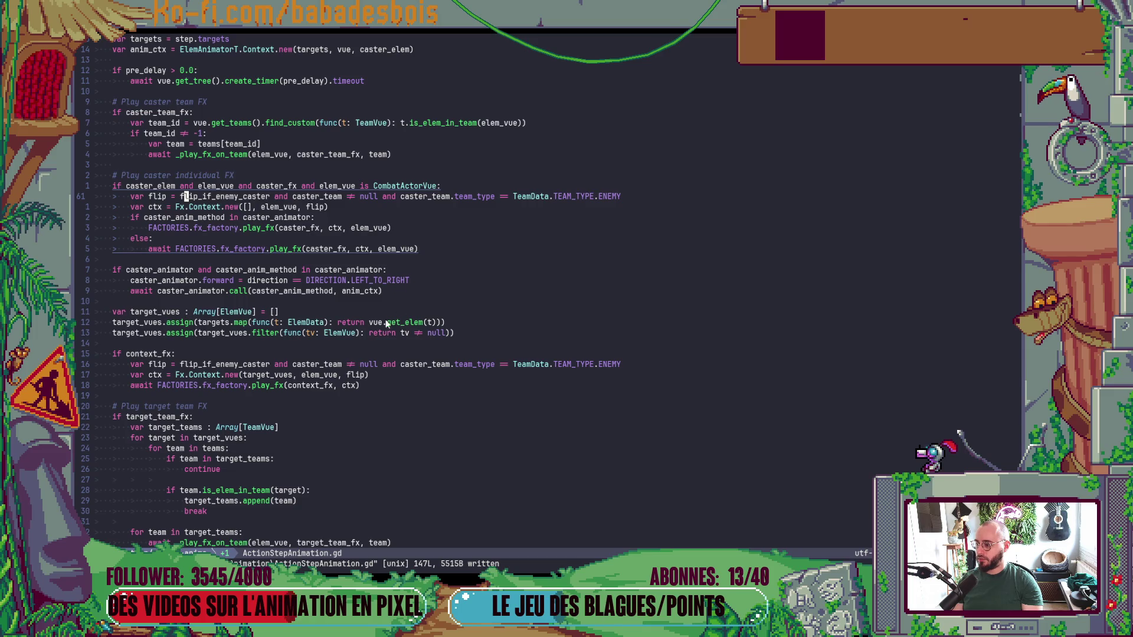
scroll(280, 365, "up", 1)
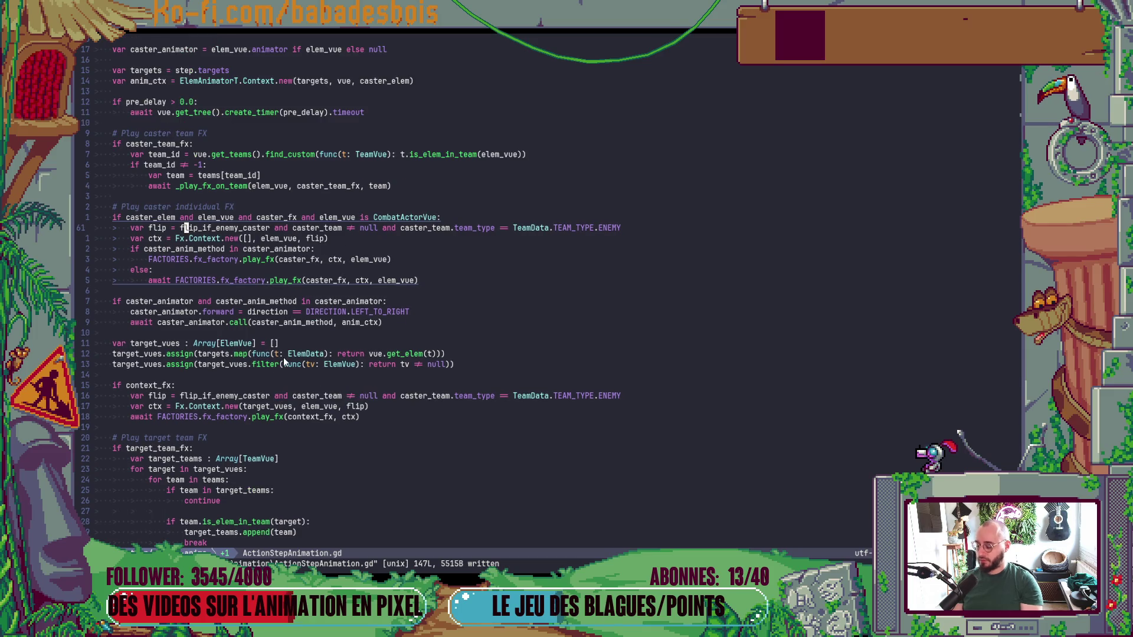
scroll(283, 357, "up", 1)
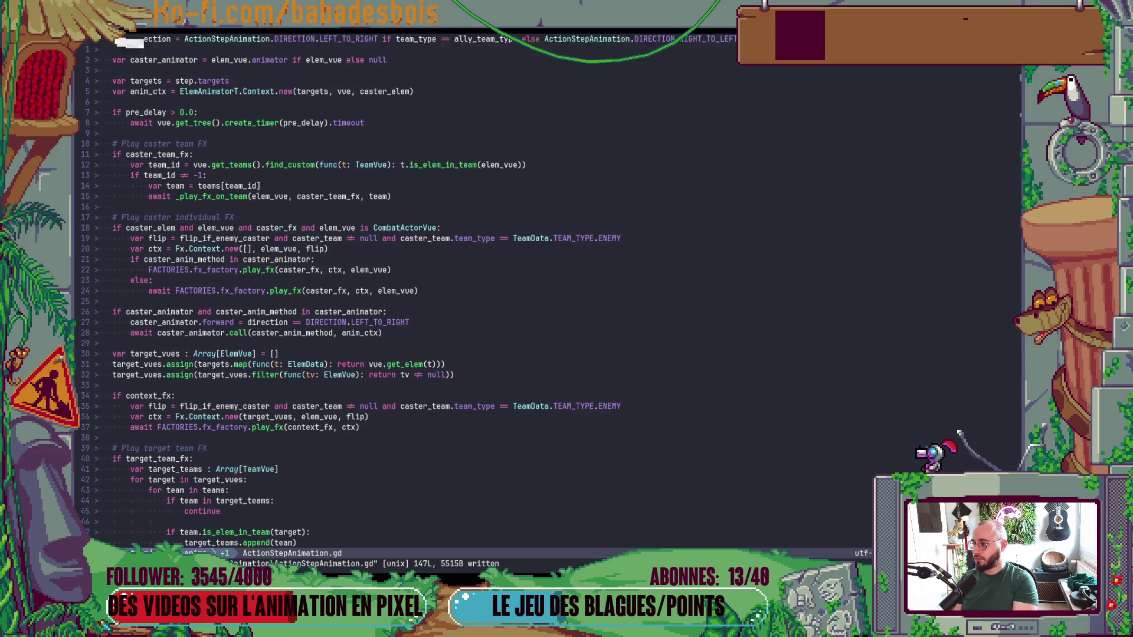
scroll(406, 292, "up", 2)
Paste the flip line above var caster_animator and dedent it to function level.
key("j")
key("j")
key("j")
key("P")
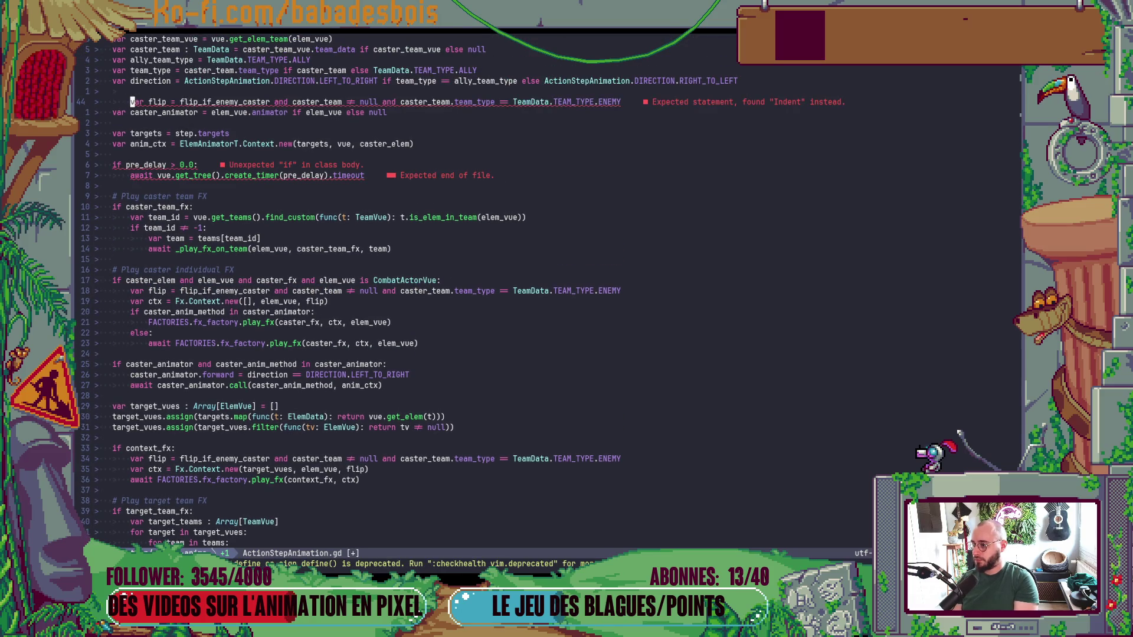
key("d")
key("d")
key("k")
key("P")
key("<")
key("<")
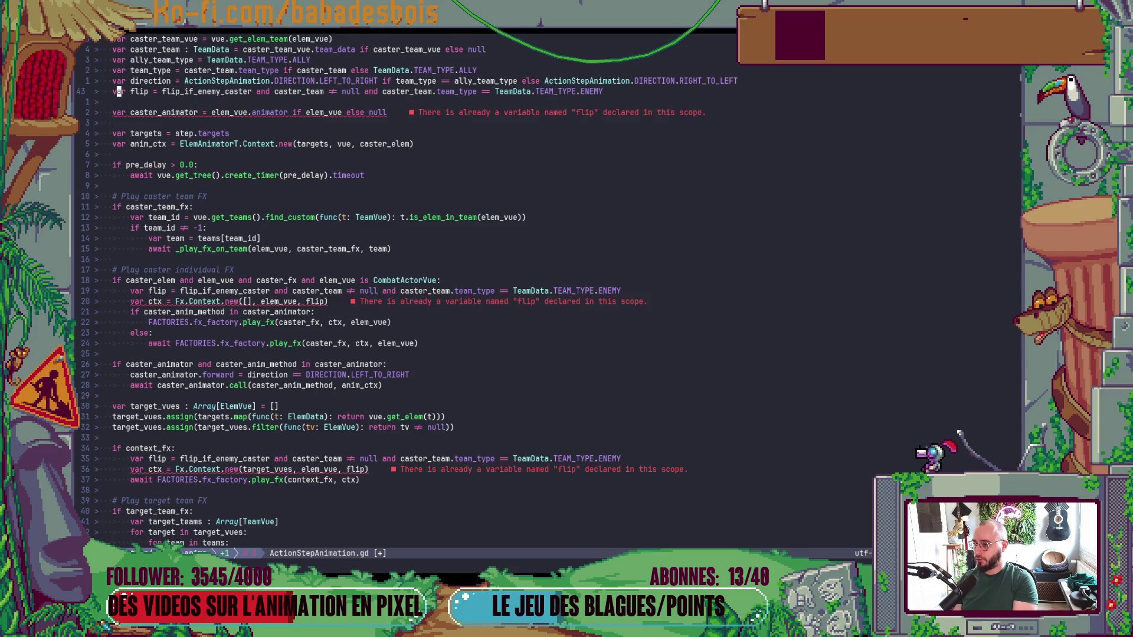
Delete the duplicate var flip lines in caster individual FX and context_fx.
left_click(114, 204)
key("j")
key("j")
key("j")
key("d")
key("d")
key("j")
key("j")
key("j")
key("j")
key("j")
key("j")
key("d")
key("d")
Go to the _play_fx_on_team call and jump to its definition.
scroll(413, 290, "up", 3)
left_click(115, 311)
left_click(115, 333)
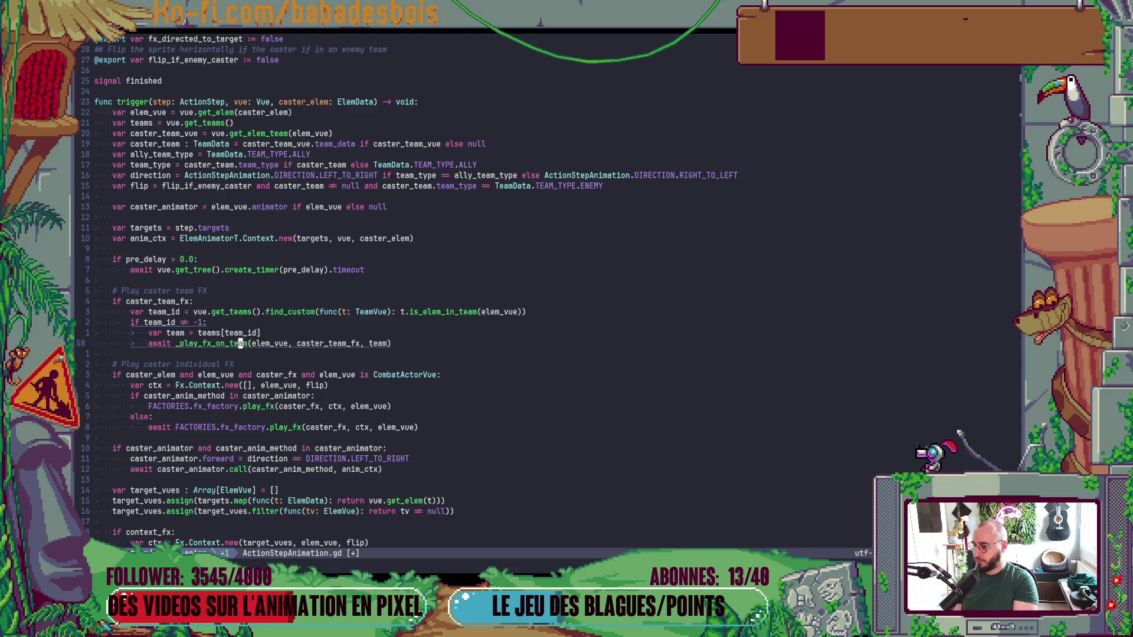
key("g")
key("d")
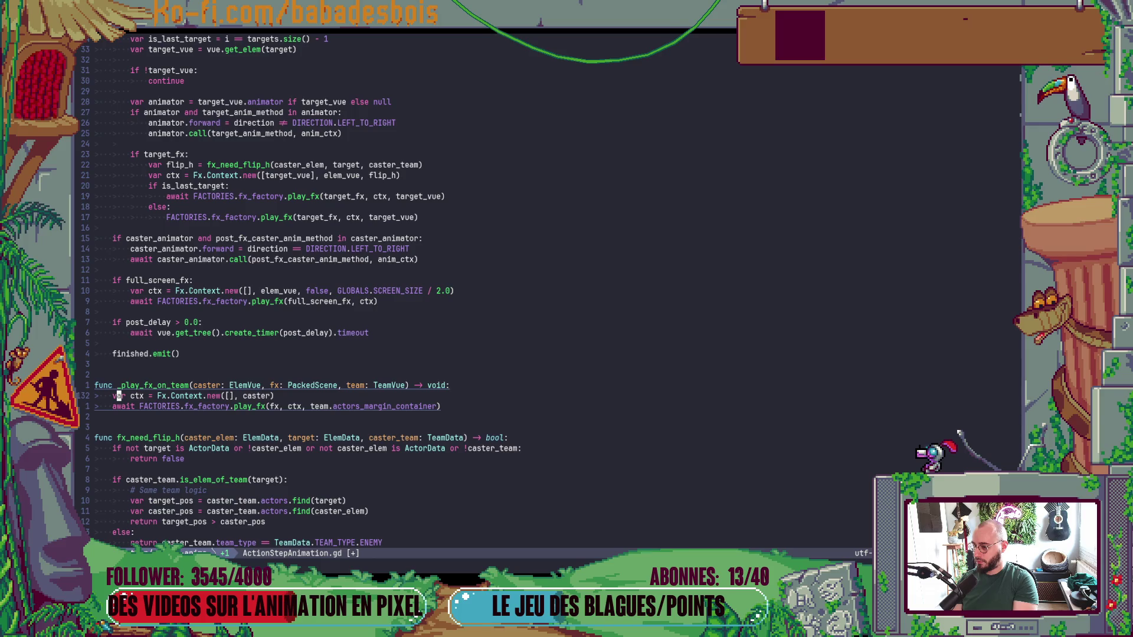
Append ', flip:= false' to the _play_fx_on_team signature.
key("$")
key("h")
key("h")
type(", fli")
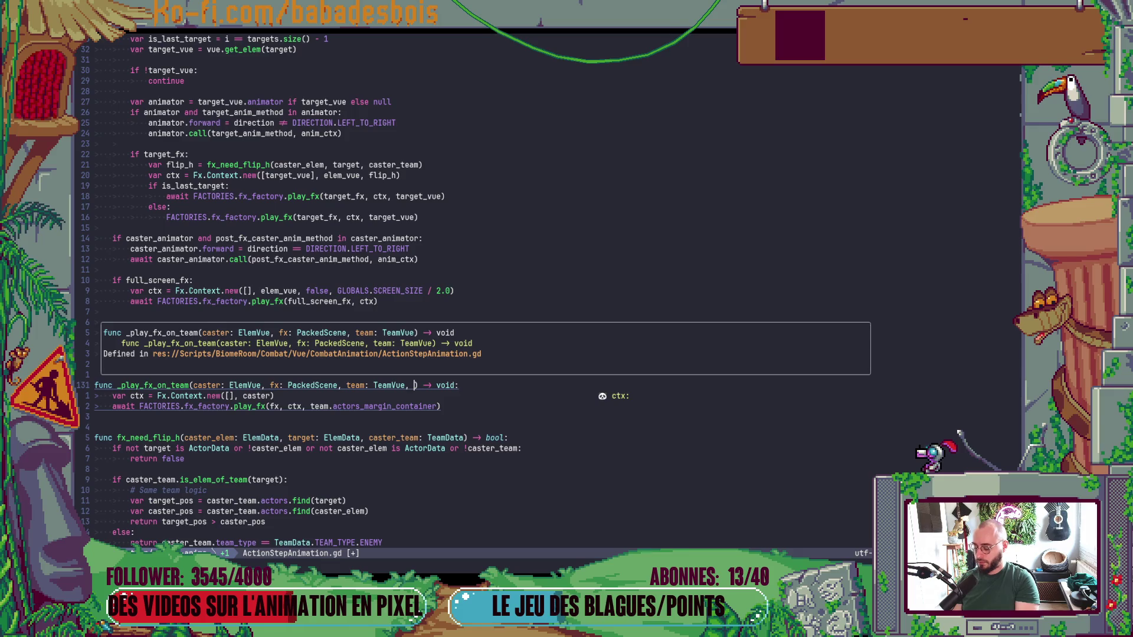
type("p:= ")
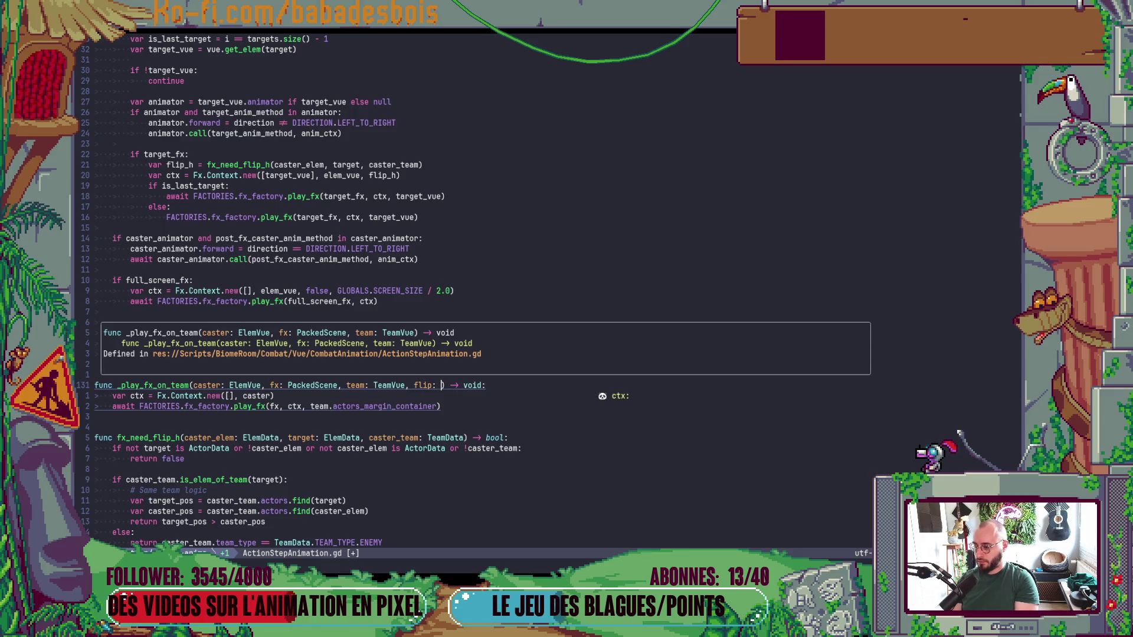
type("false")
key("Escape")
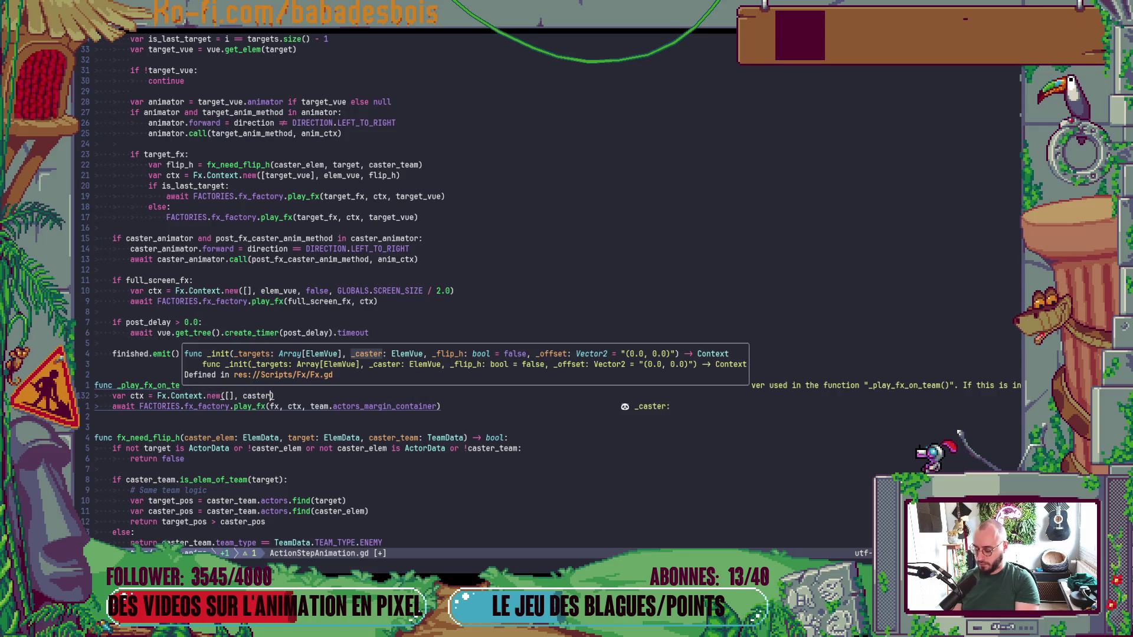
Pass flip into Fx.Context.new and the caster-team _play_fx_on_team call, then save.
type(", flip")
key("Escape")
key("ctrl+o")
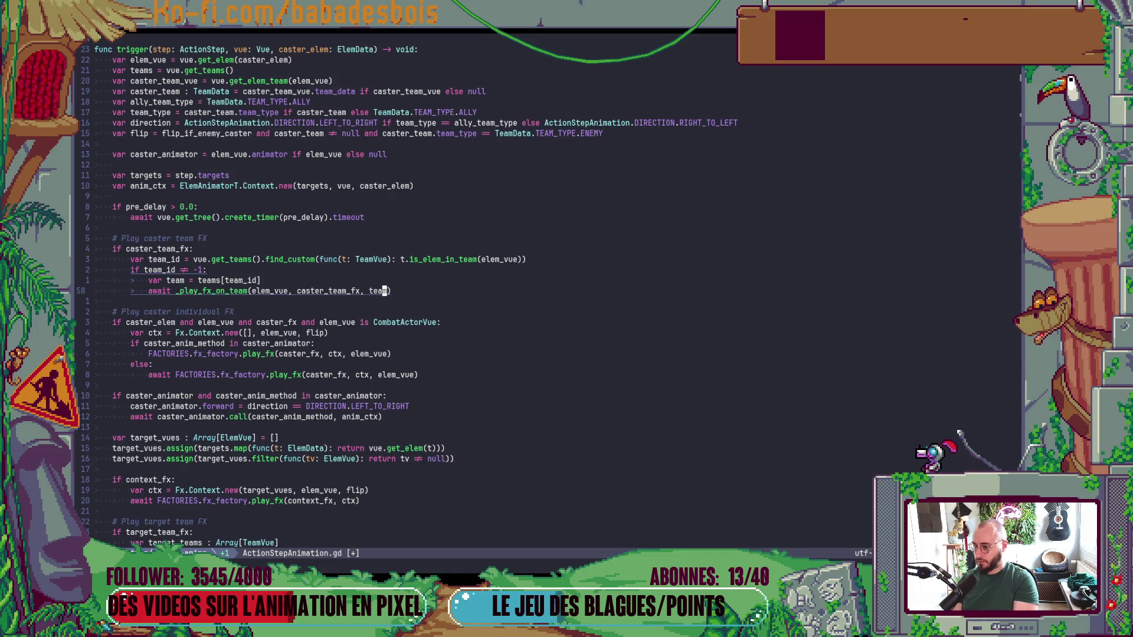
type("am, flip")
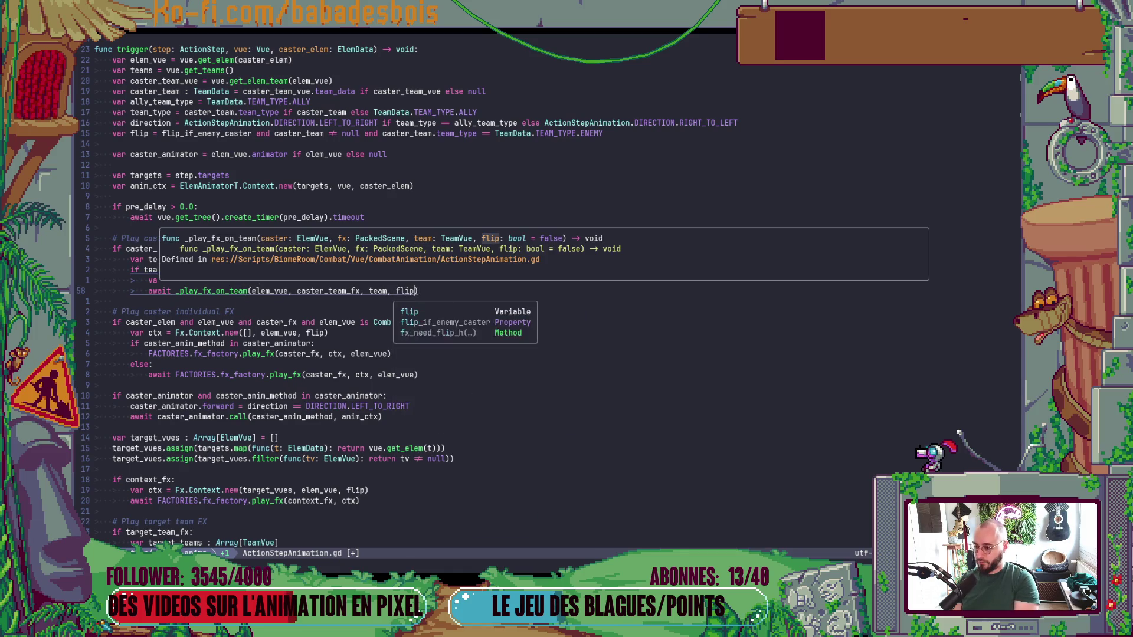
key("Escape")
type(":w")
key("Return")
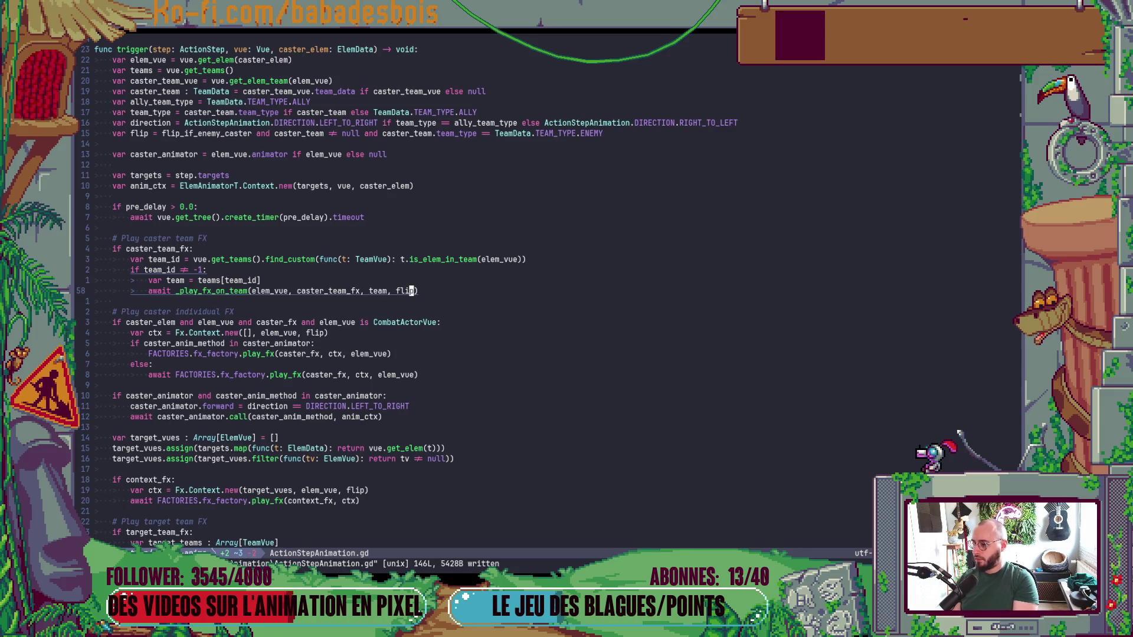
Pass flip to the target-team _play_fx_on_team call, save, and run Potion Hero.
key("ctrl+d")
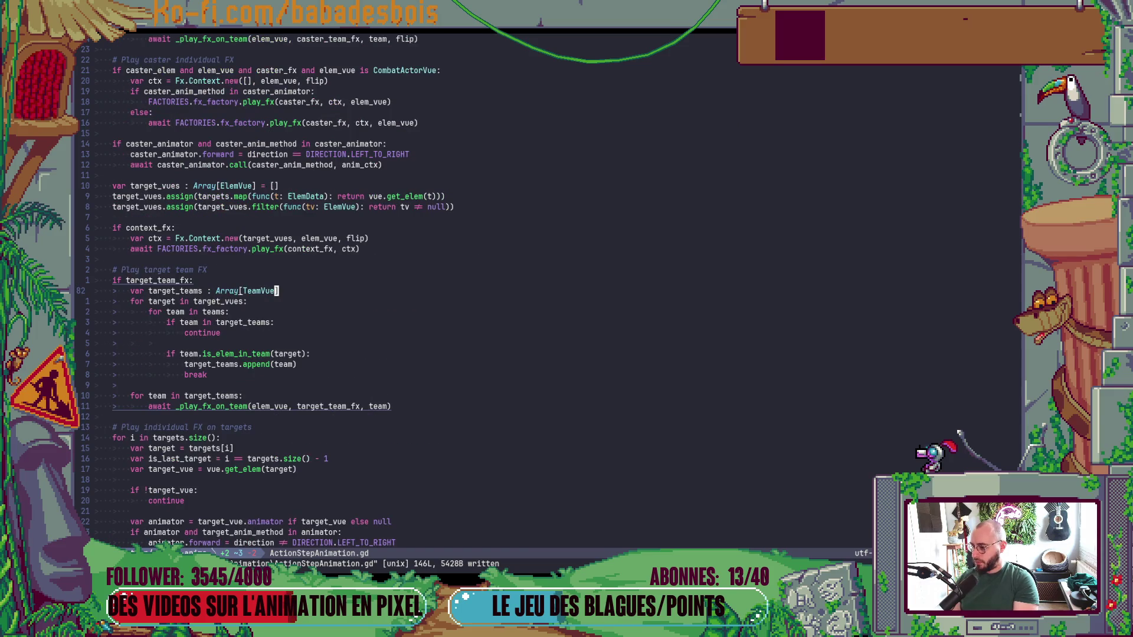
key("ctrl+u")
type("/team")
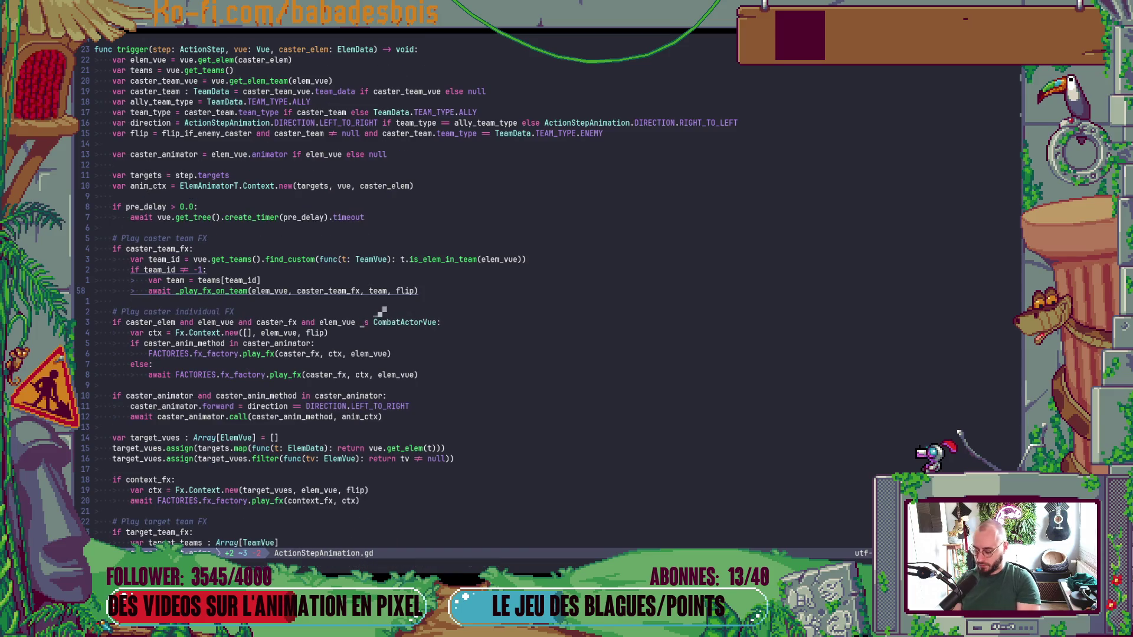
key("Return")
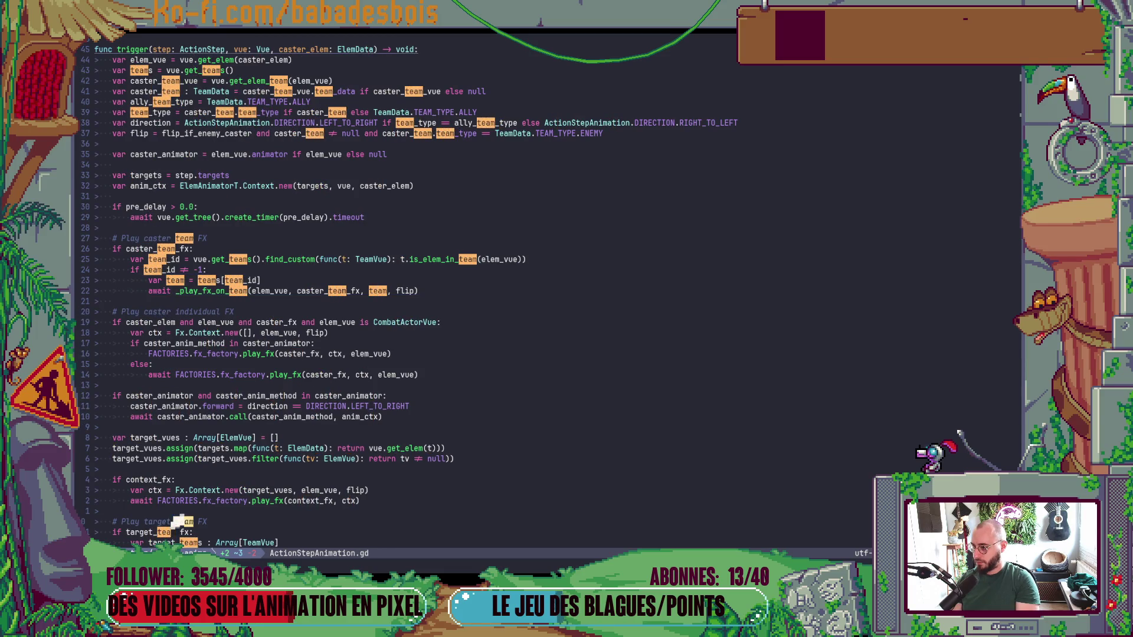
key("z")
key("z")
key("j")
key("j")
key("j")
key("j")
key("j")
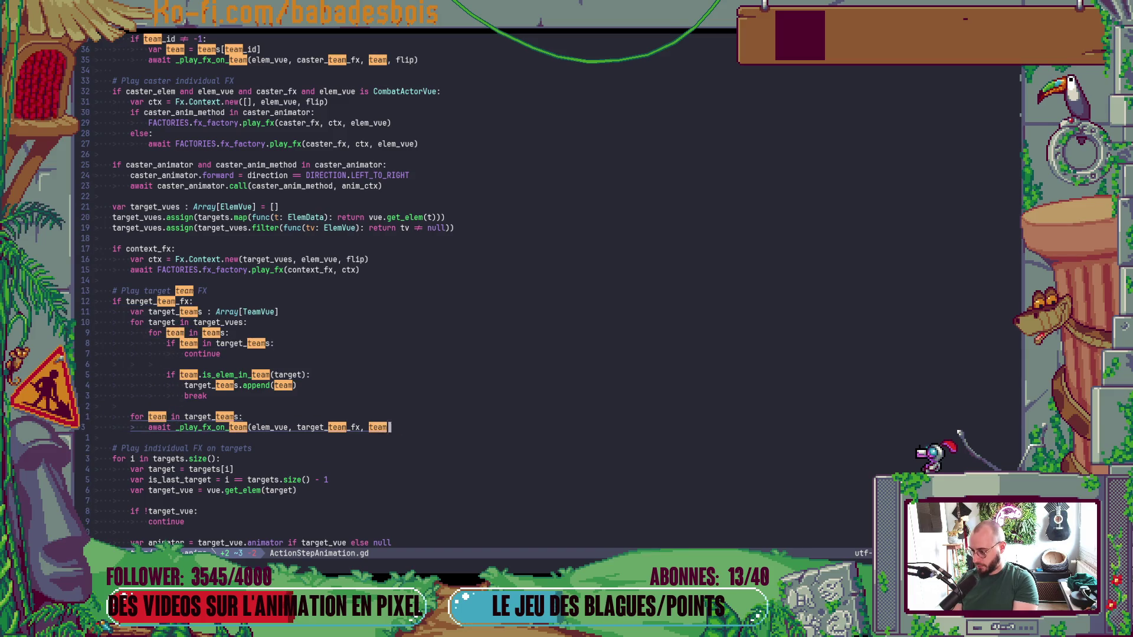
type("am, ")
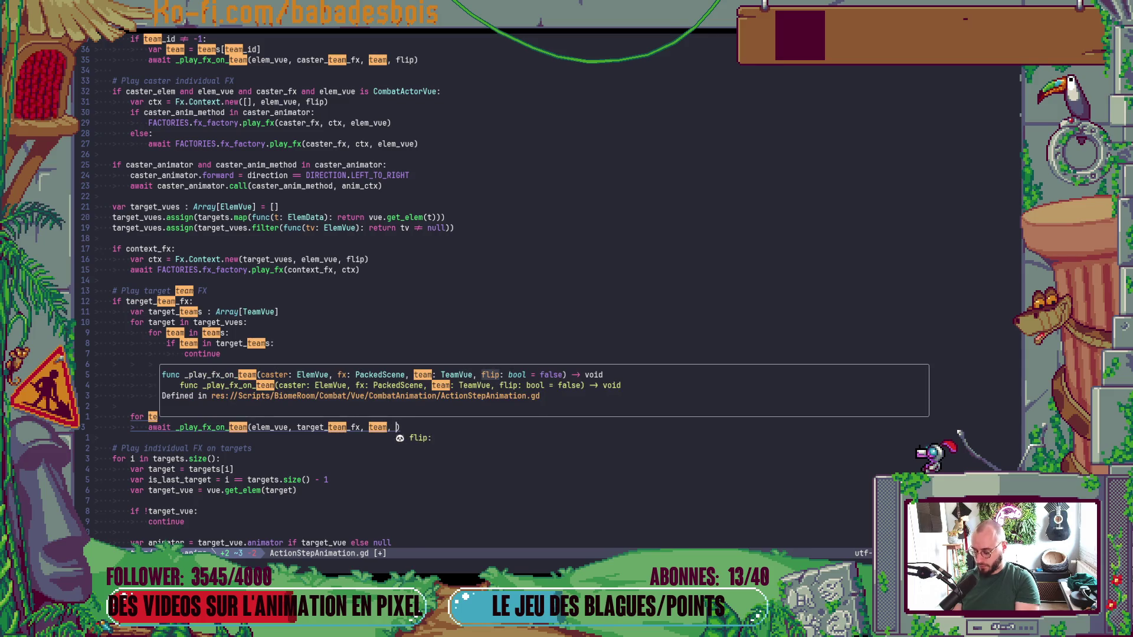
type("flip")
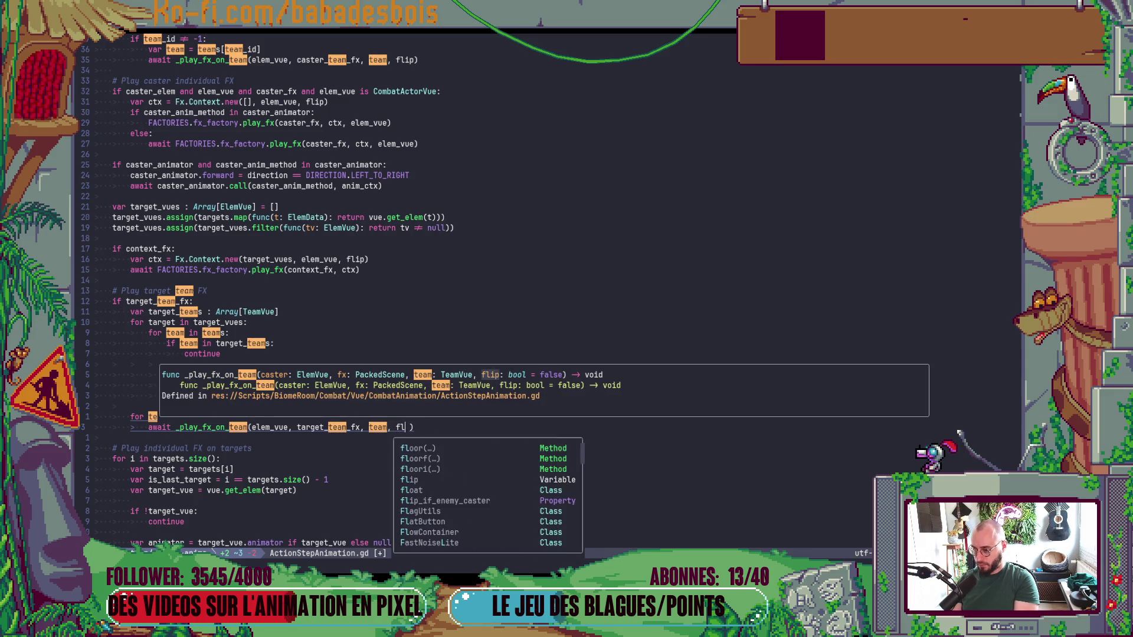
key("Escape")
type(":w")
key("Return")
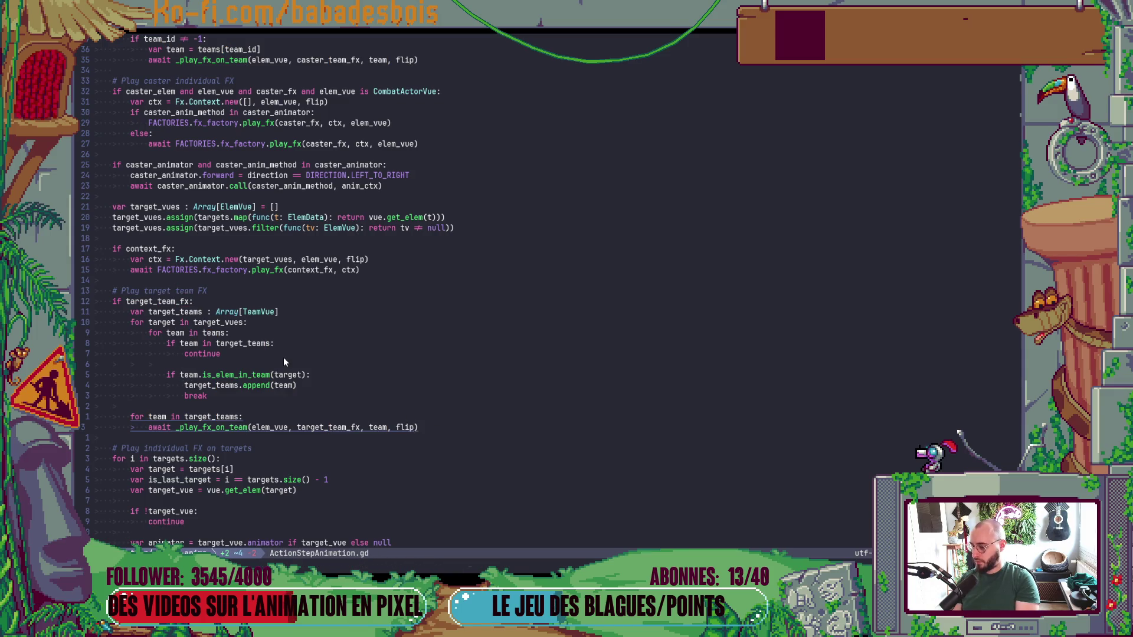
key("alt+Tab")
key("F5")
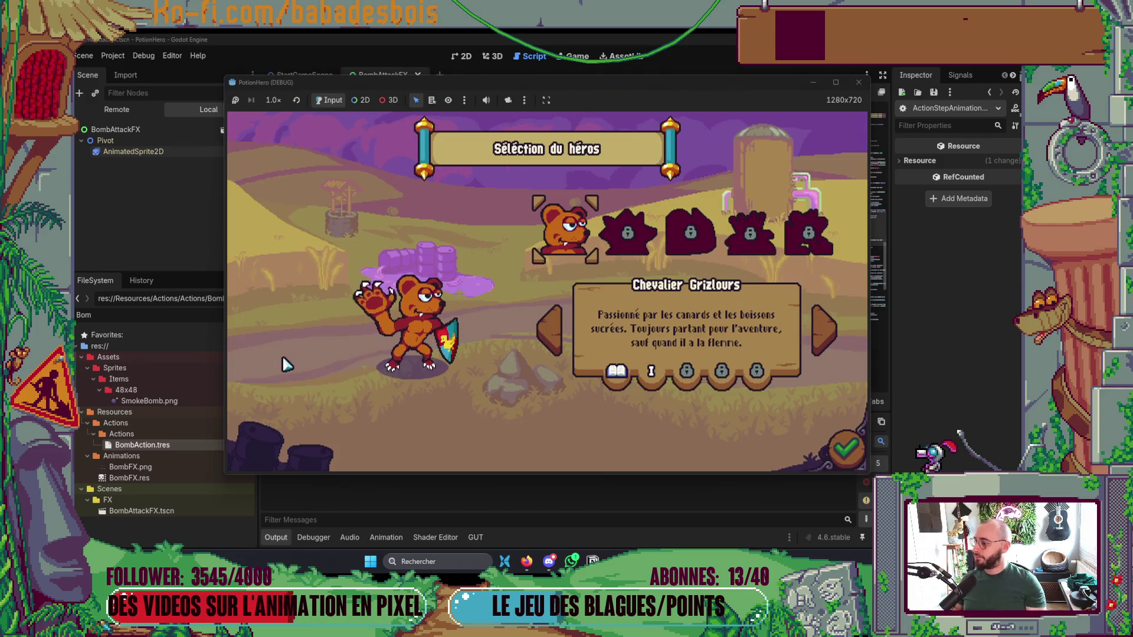
Confirm the hero and adventure, then click through the tutorial dialogue.
left_click(849, 448)
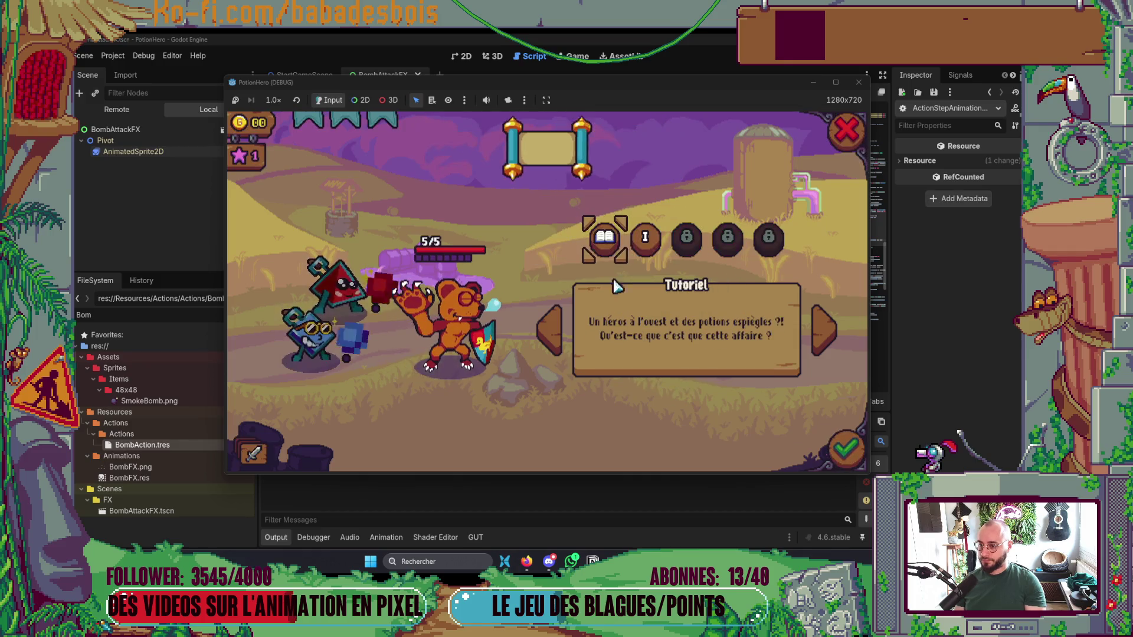
left_click(849, 448)
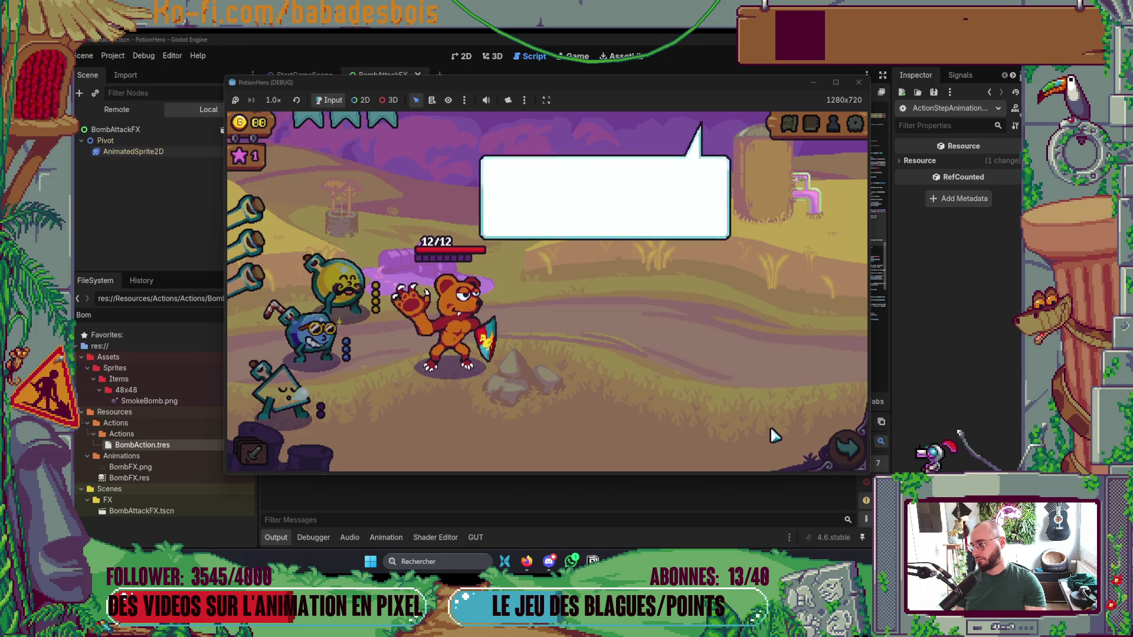
left_click(749, 378)
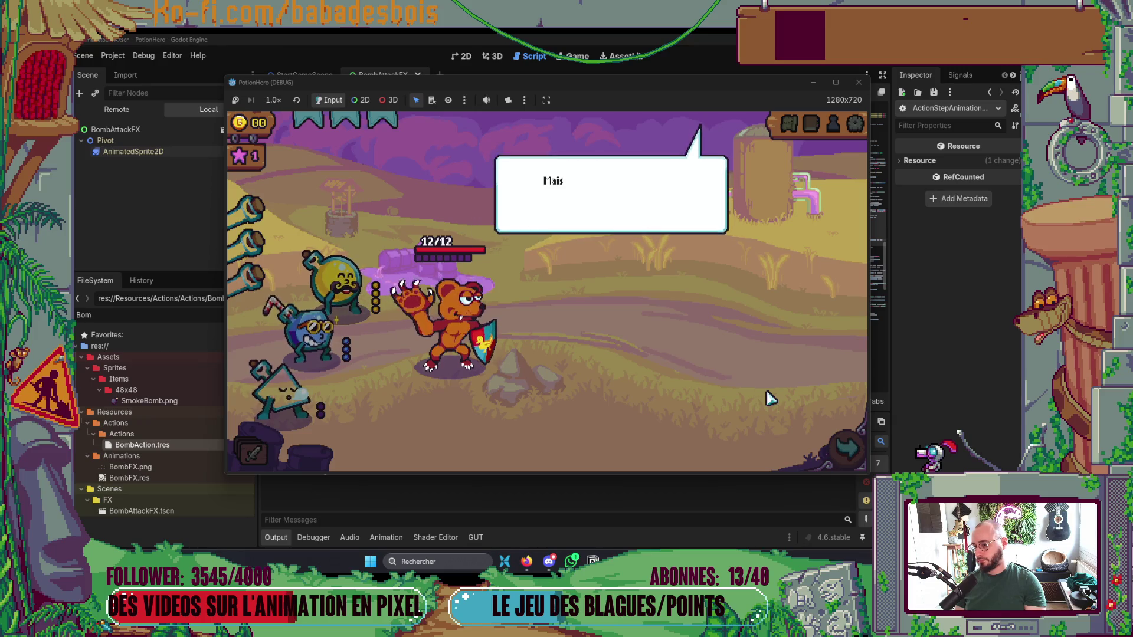
left_click(773, 401)
Enter the Combat room from the map, then stop the game and relaunch it with F5.
left_click(857, 463)
left_click(349, 329)
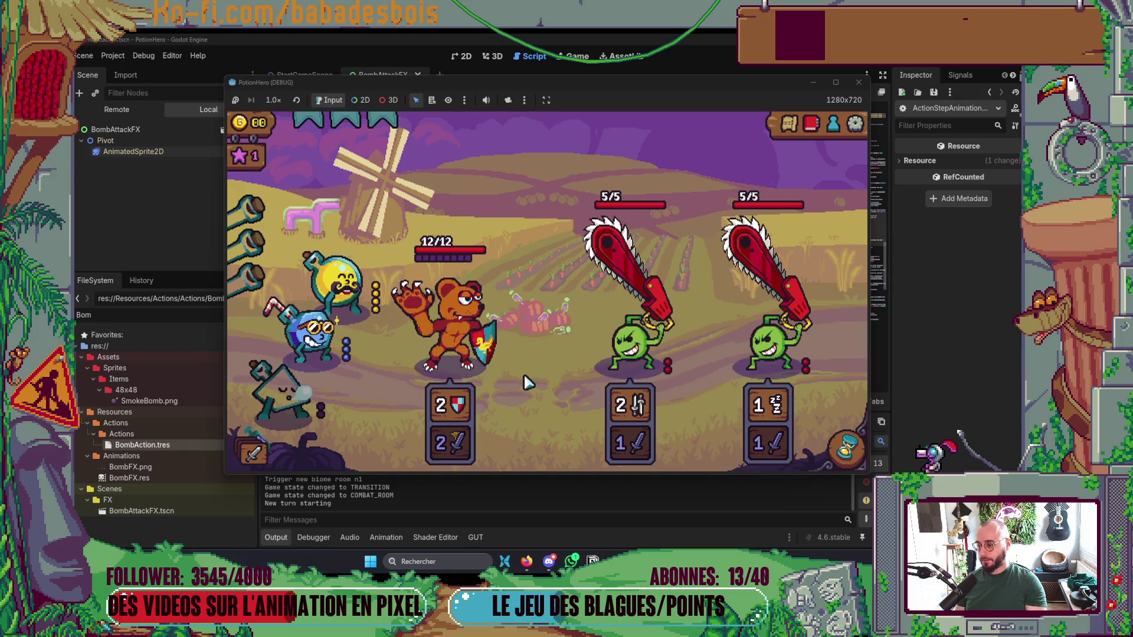
left_click(856, 84)
key("F5")
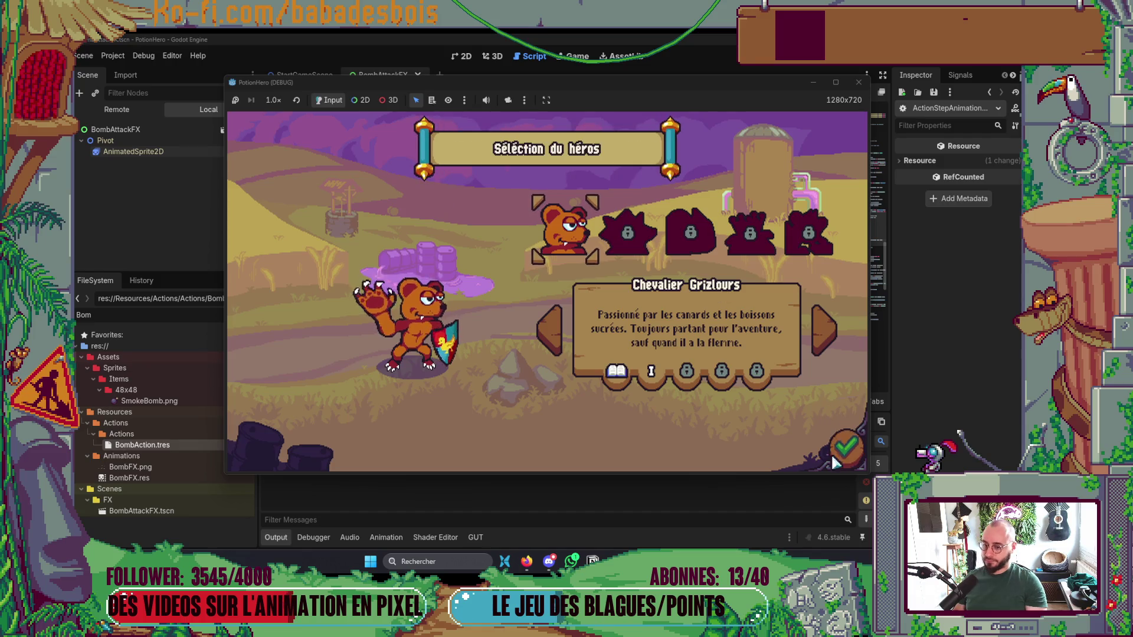
Confirm the hero, resume past the debugger break with F12, and finish the tutorial dialogue.
left_click(846, 448)
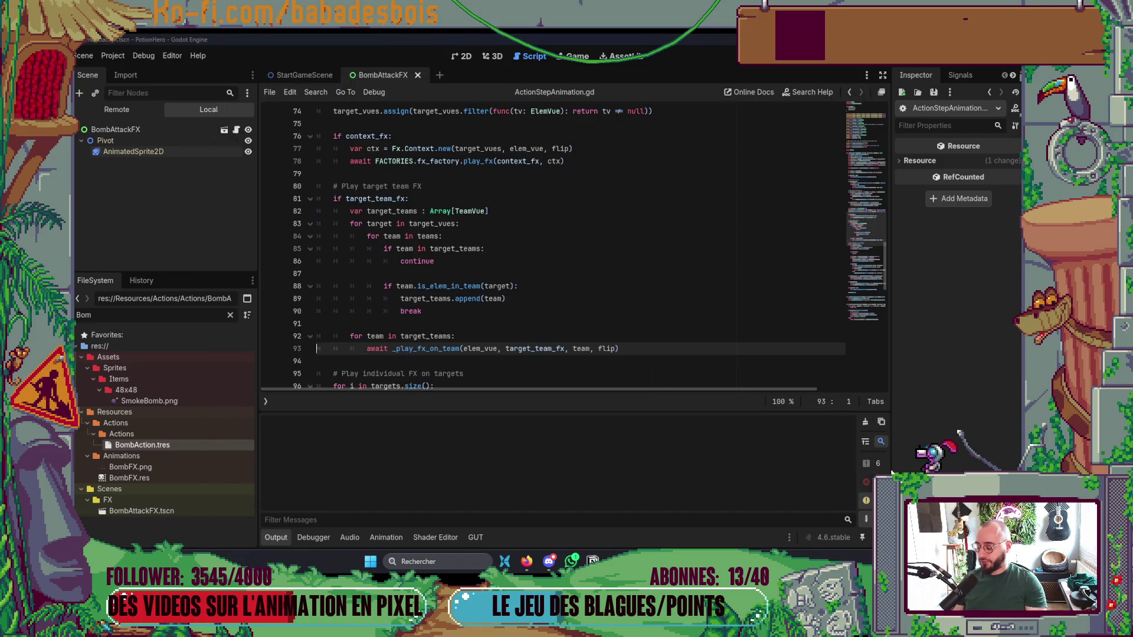
key("F12")
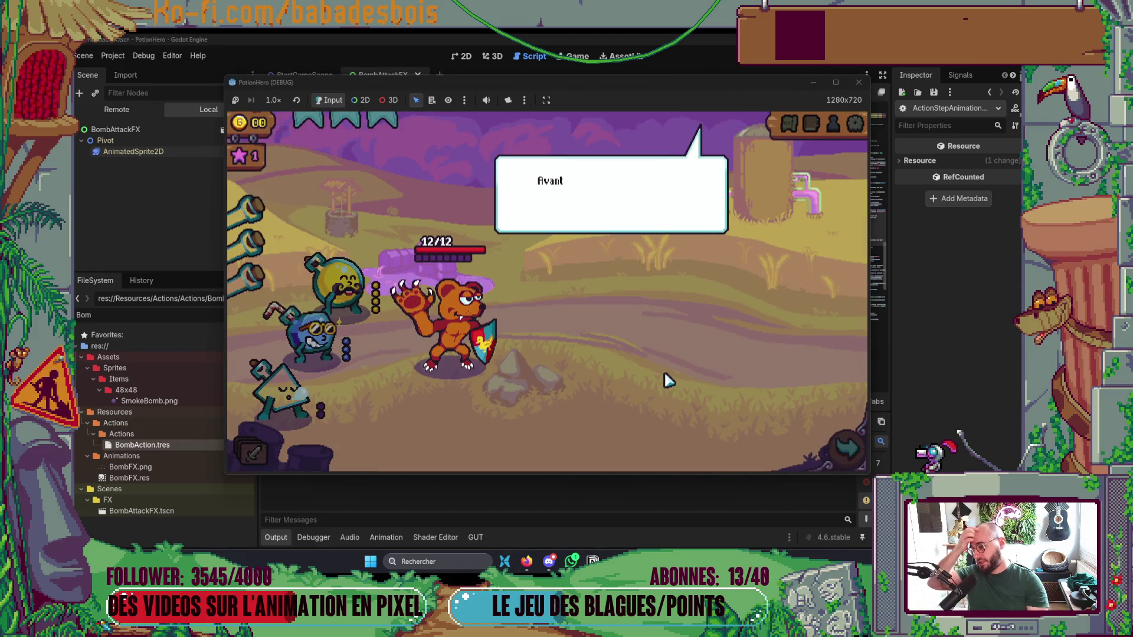
left_click(624, 359)
left_click(616, 360)
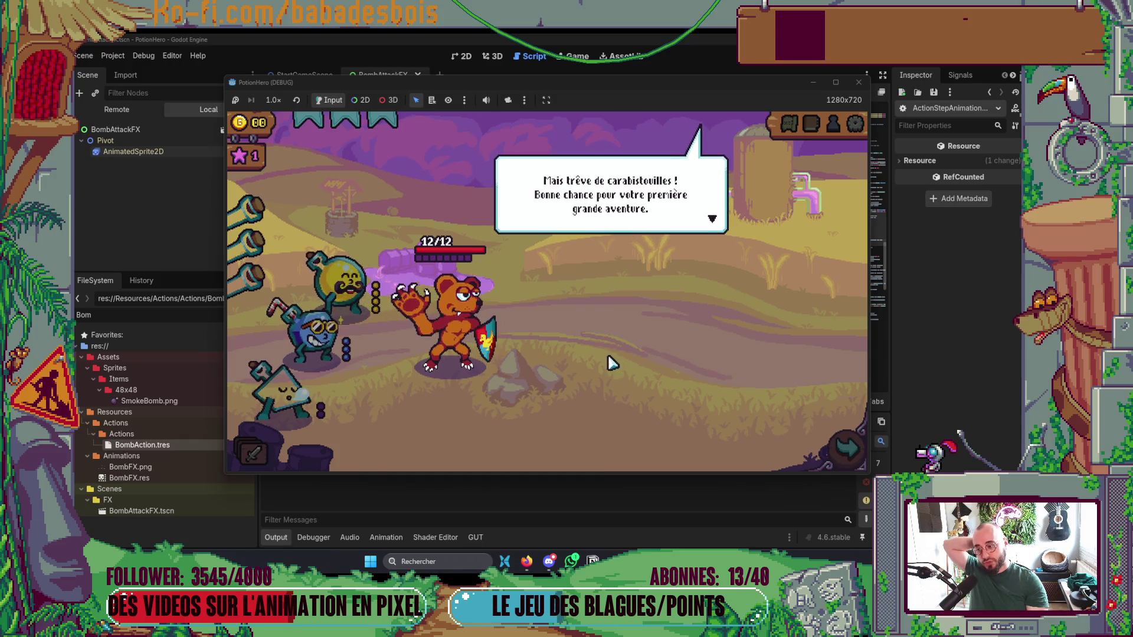
left_click(611, 362)
Pick the combat node on the world map to start a battle, then stop the game.
left_click(857, 451)
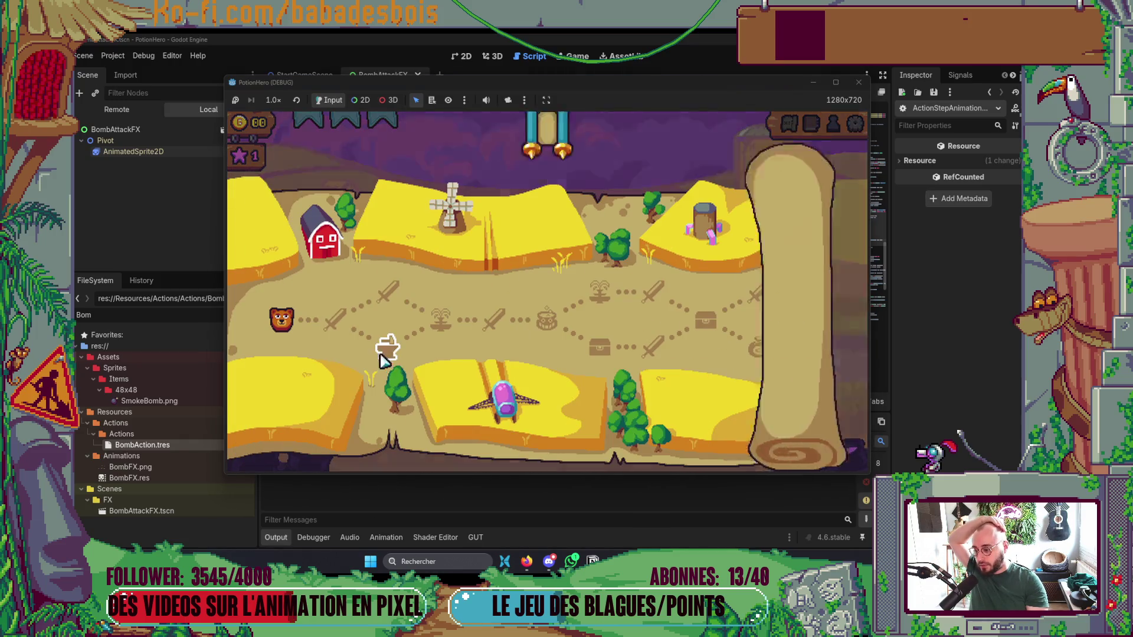
left_click(329, 321)
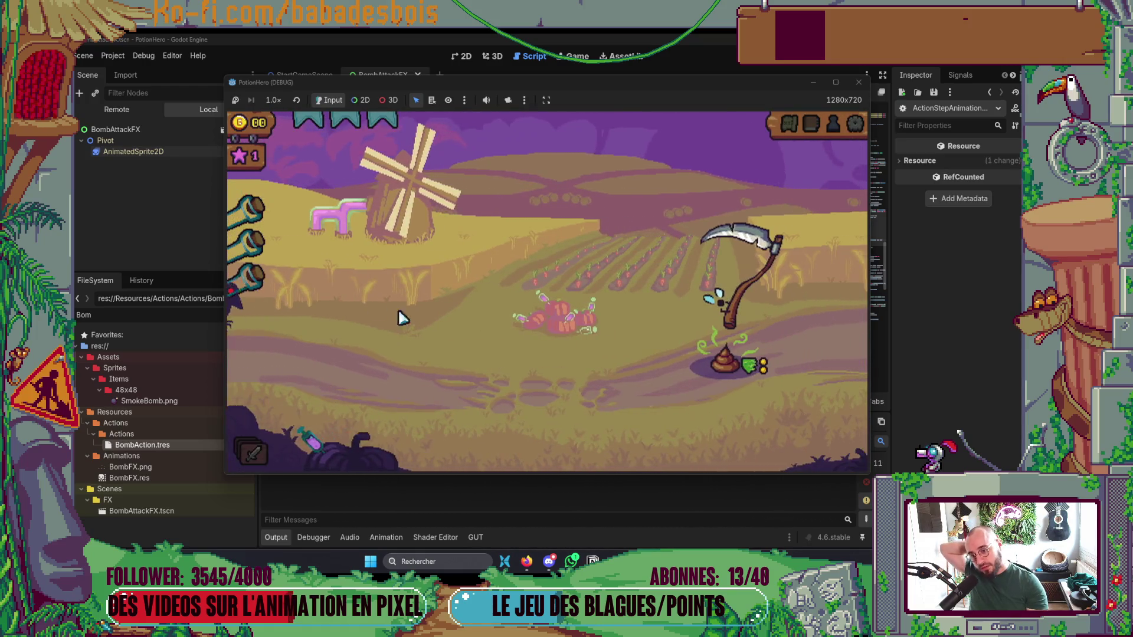
left_click(858, 82)
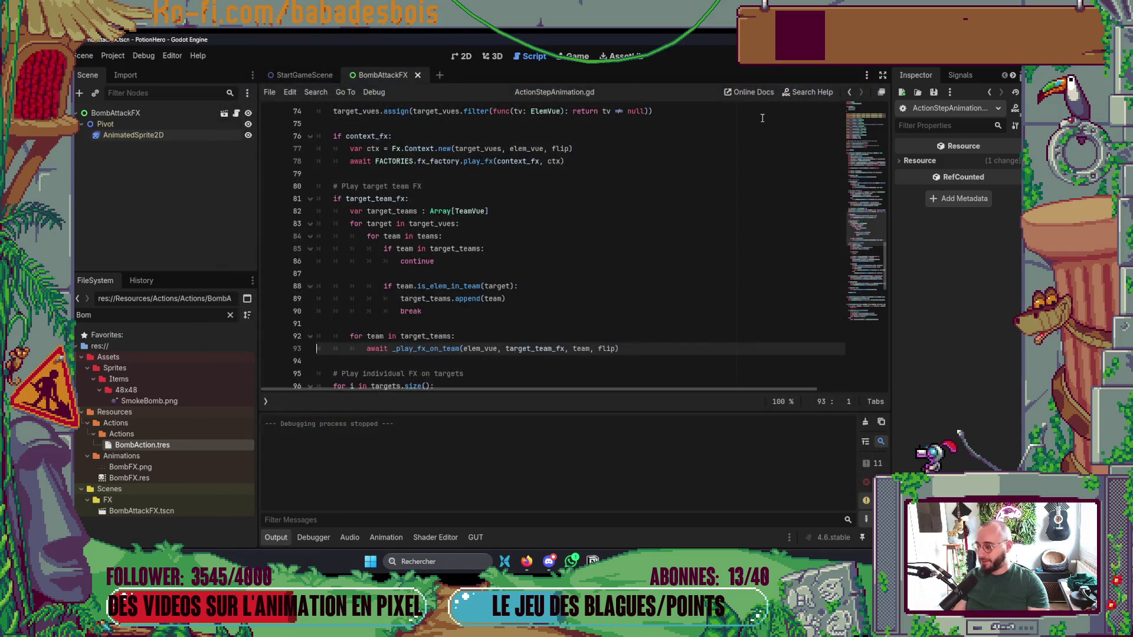
key("F5")
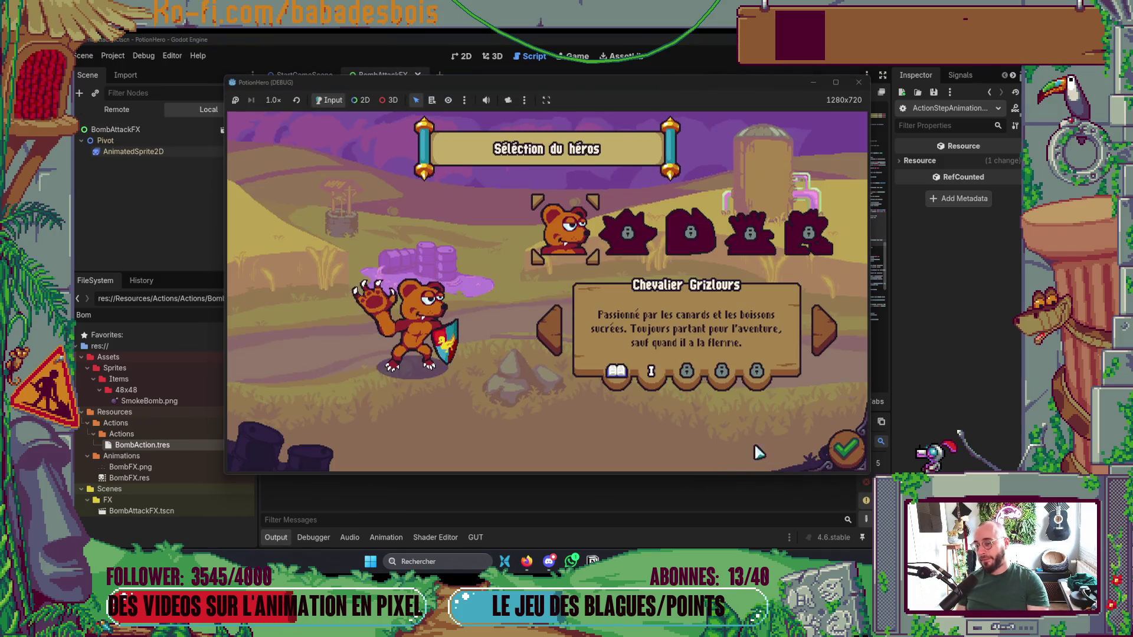
left_click(846, 449)
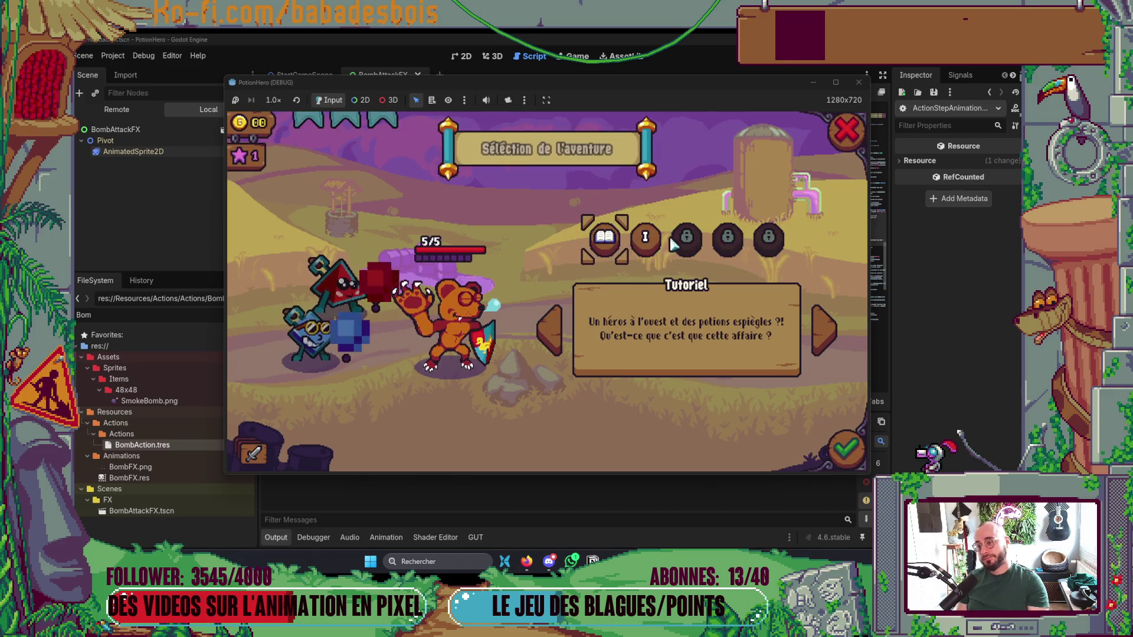
left_click(645, 238)
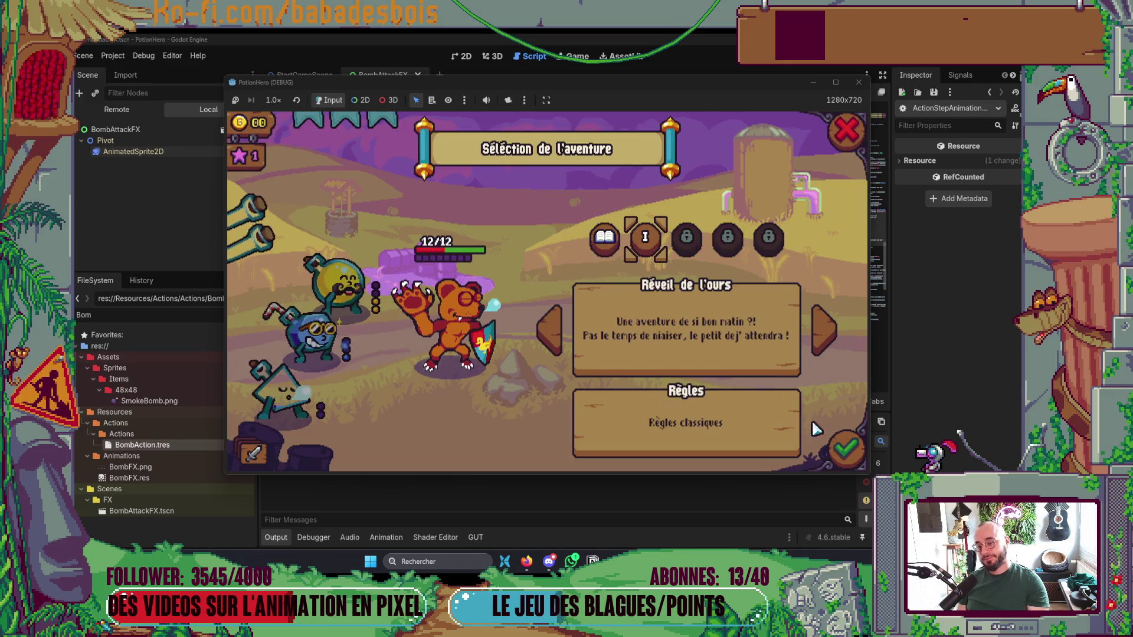
left_click(836, 449)
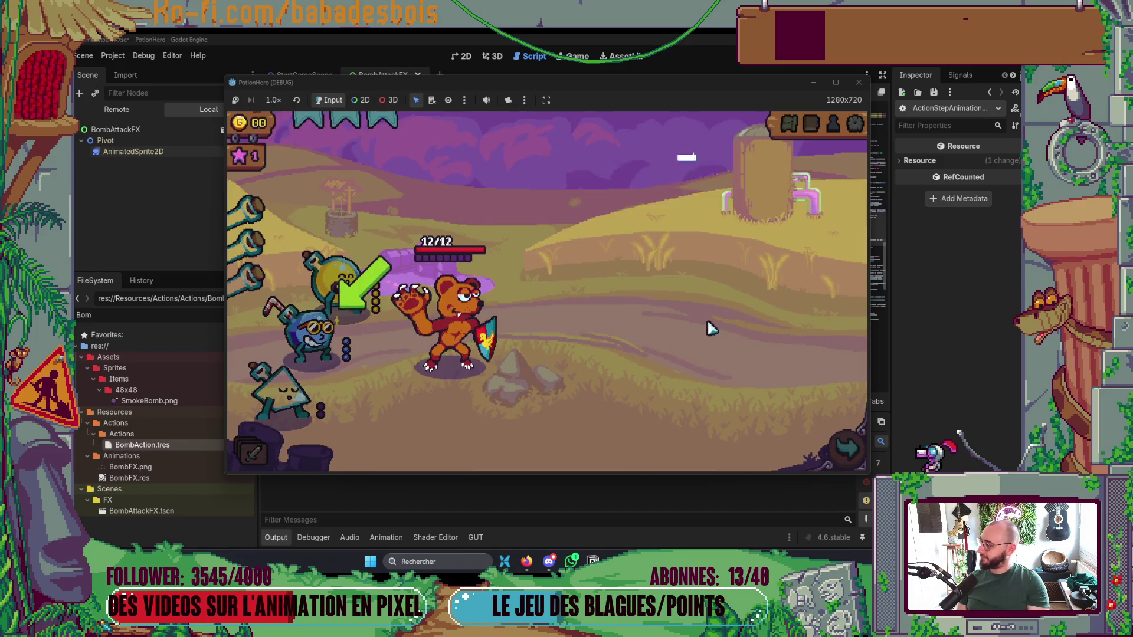
left_click(850, 452)
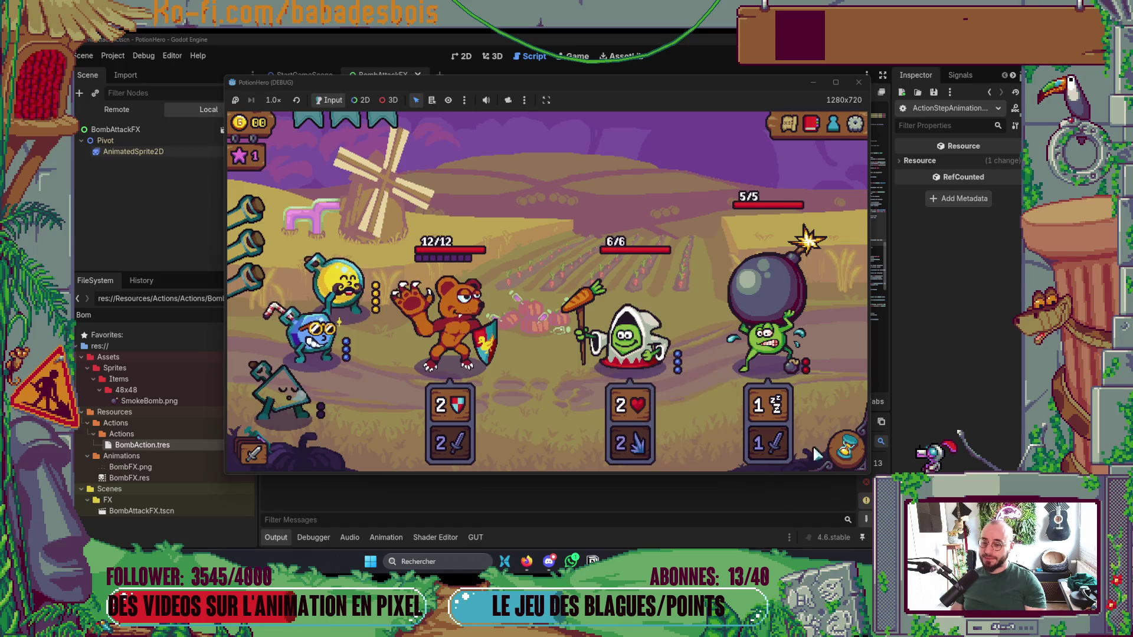
left_click(847, 450)
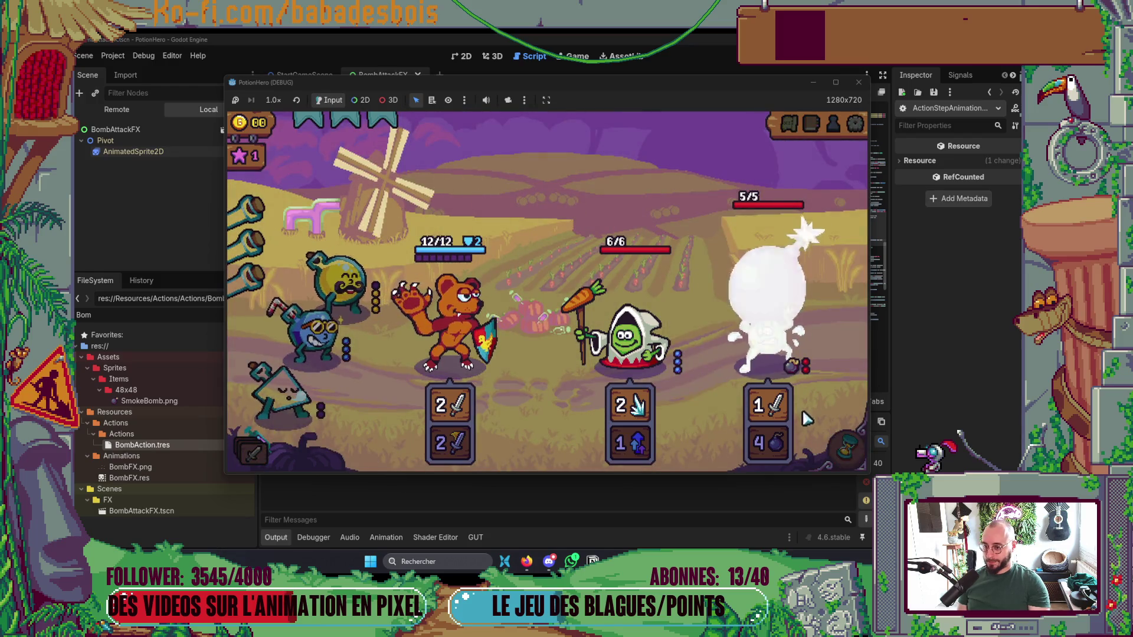
left_click(806, 461)
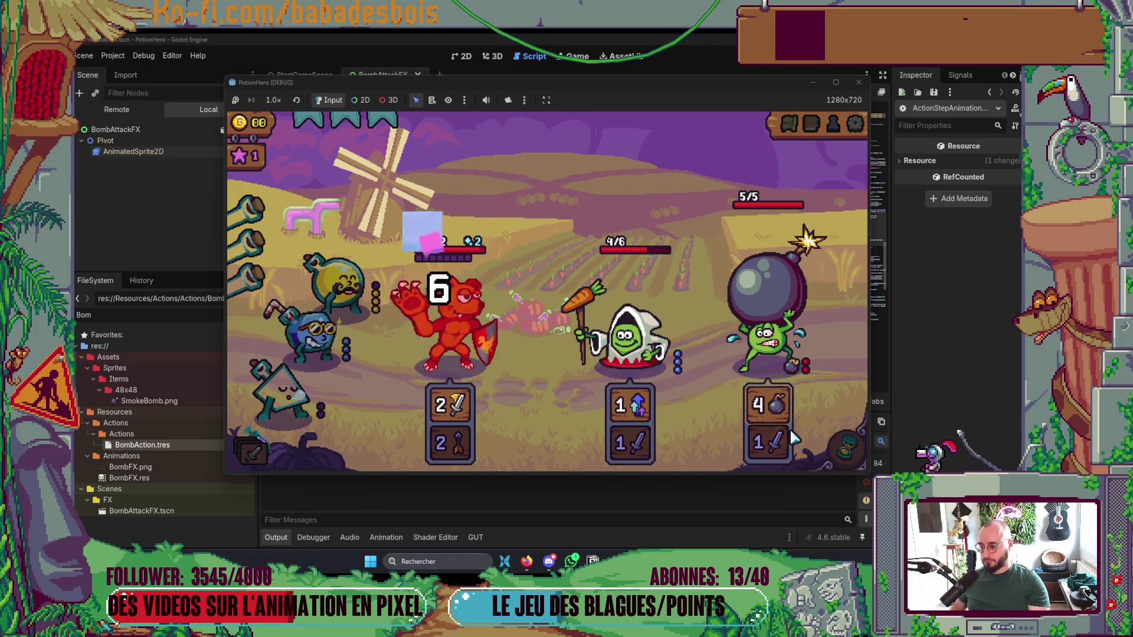
left_click(858, 82)
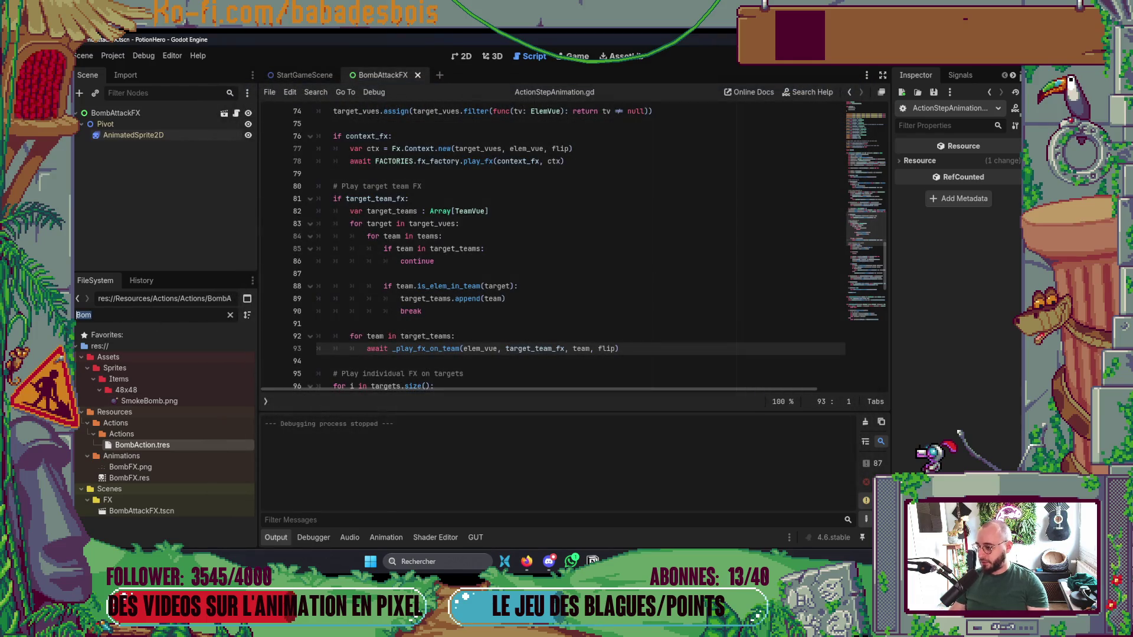
Select DemoRunData1.tres via the 'RunDa' filter and grow its Actors array to 2 slots.
type("RunDa")
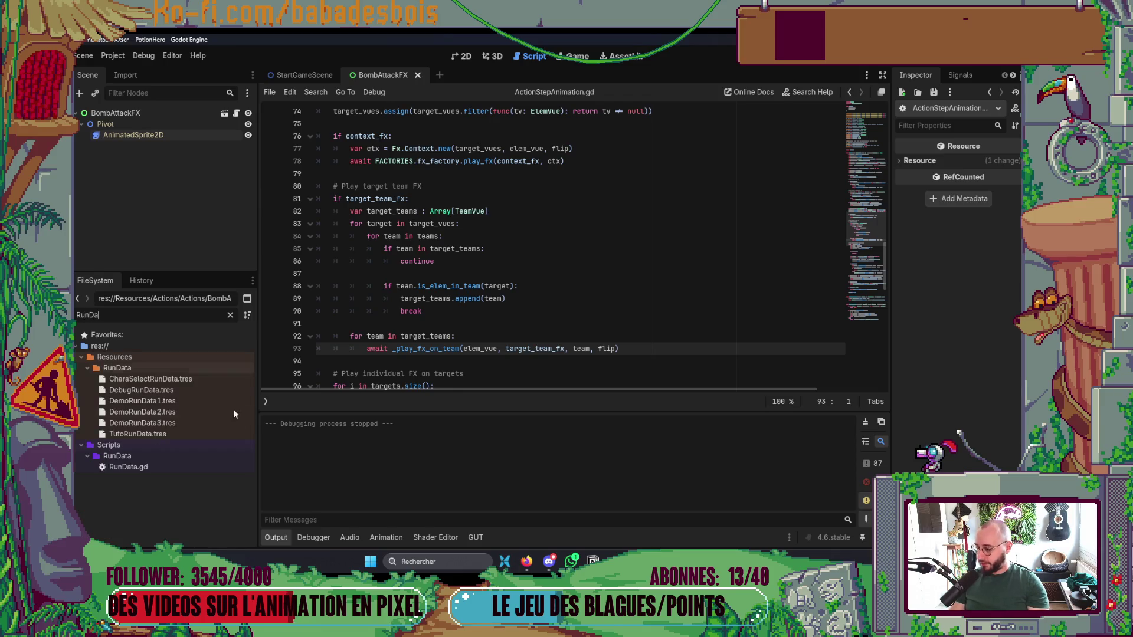
left_click(168, 401)
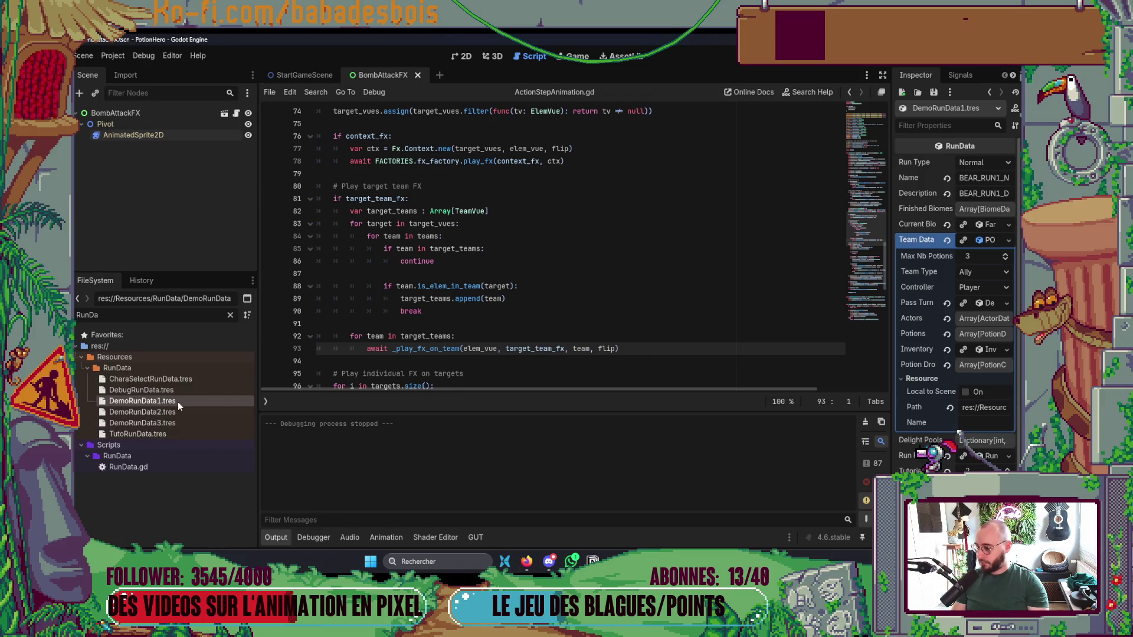
left_click(978, 319)
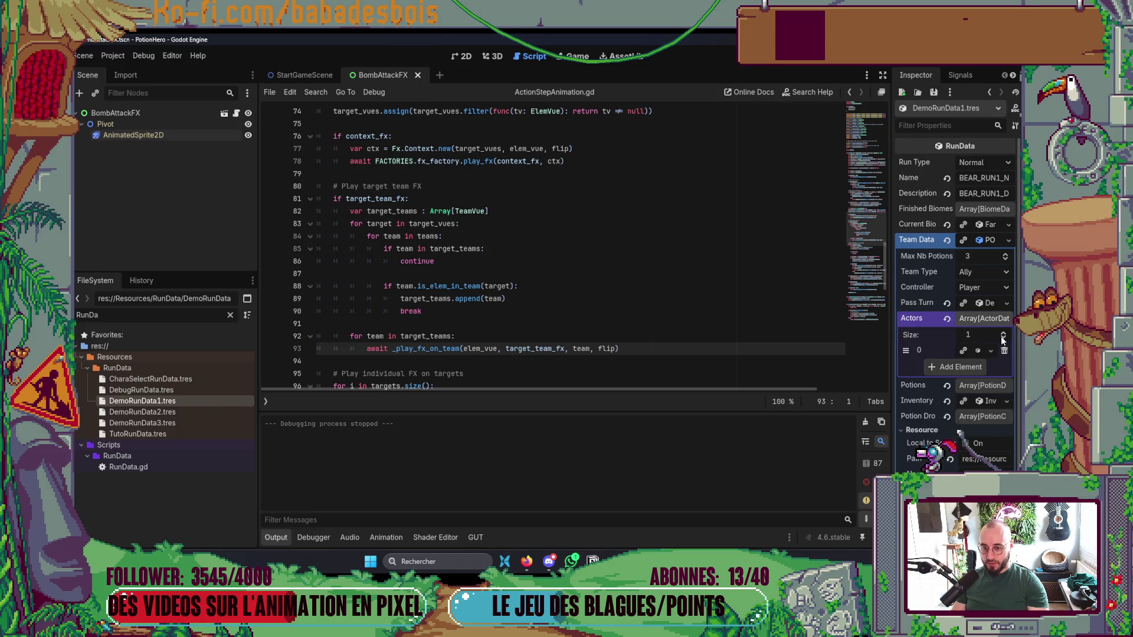
left_click(1003, 334)
Put ArtificierPeaActor.tres into the second Actors slot and relaunch the game with F5.
type("Artic")
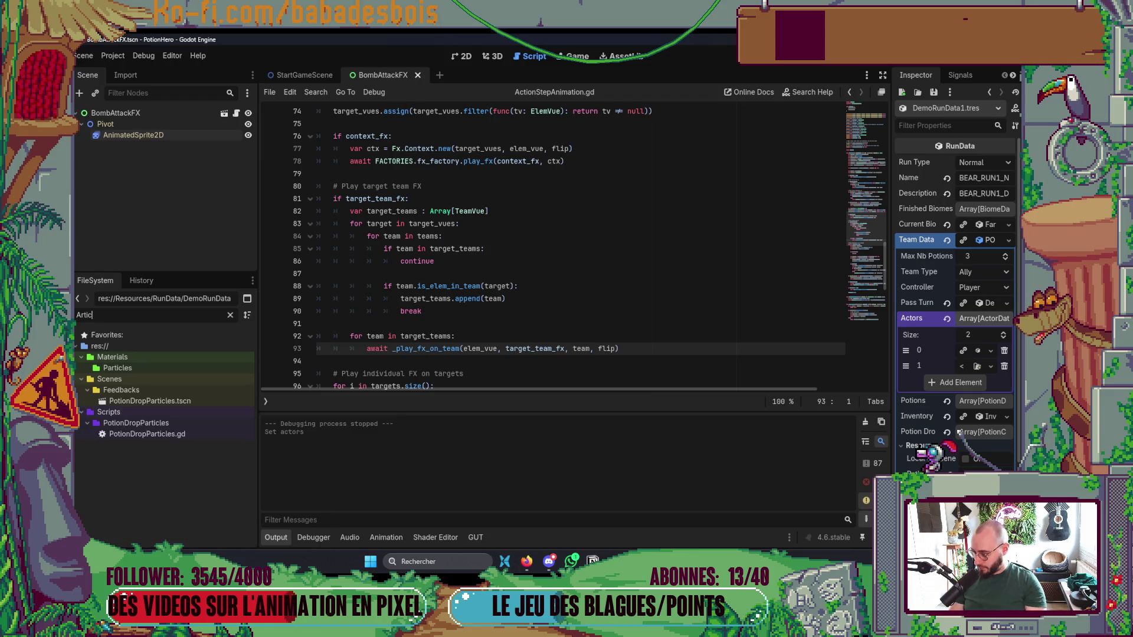
key("BackSpace")
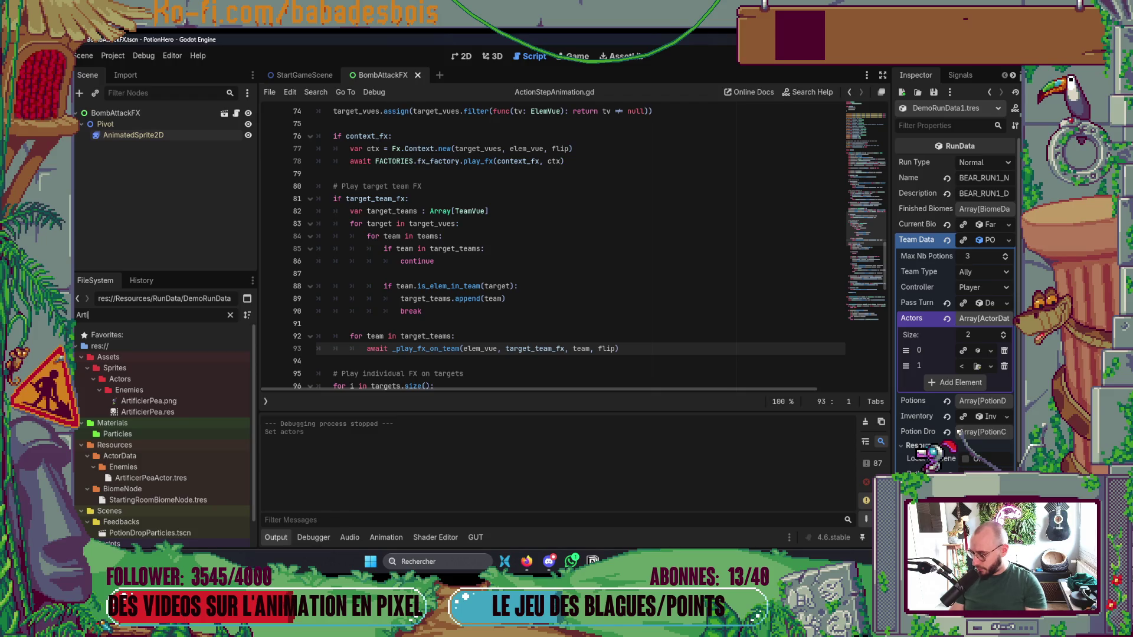
mouse_move(151, 478)
left_mouse_down()
mouse_move(708, 439)
mouse_move(977, 366)
left_mouse_up()
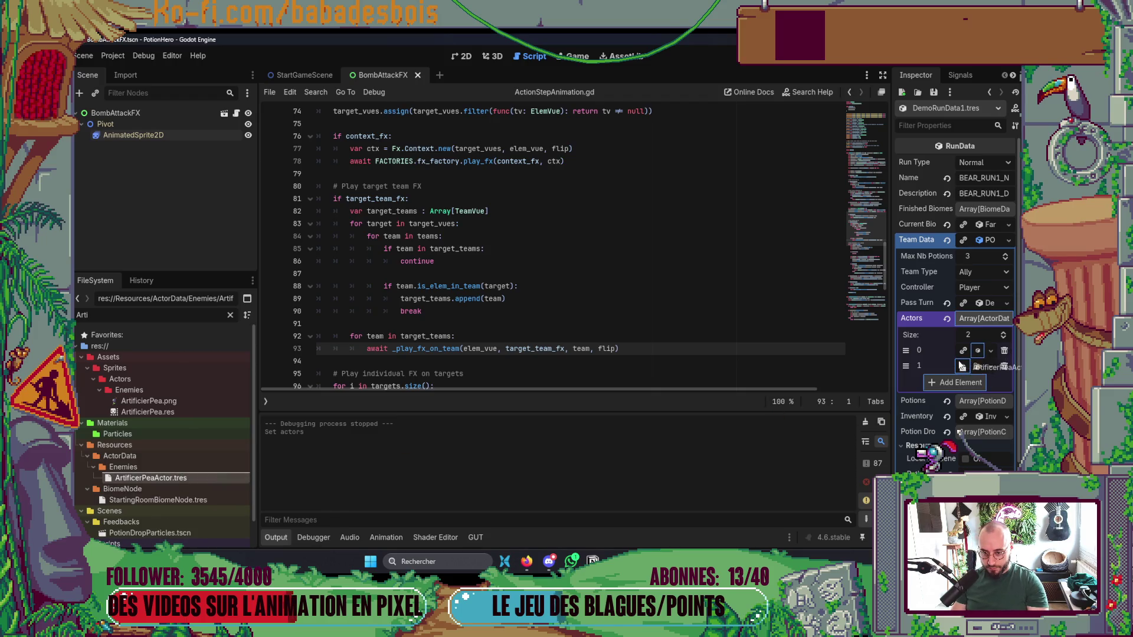
key("F5")
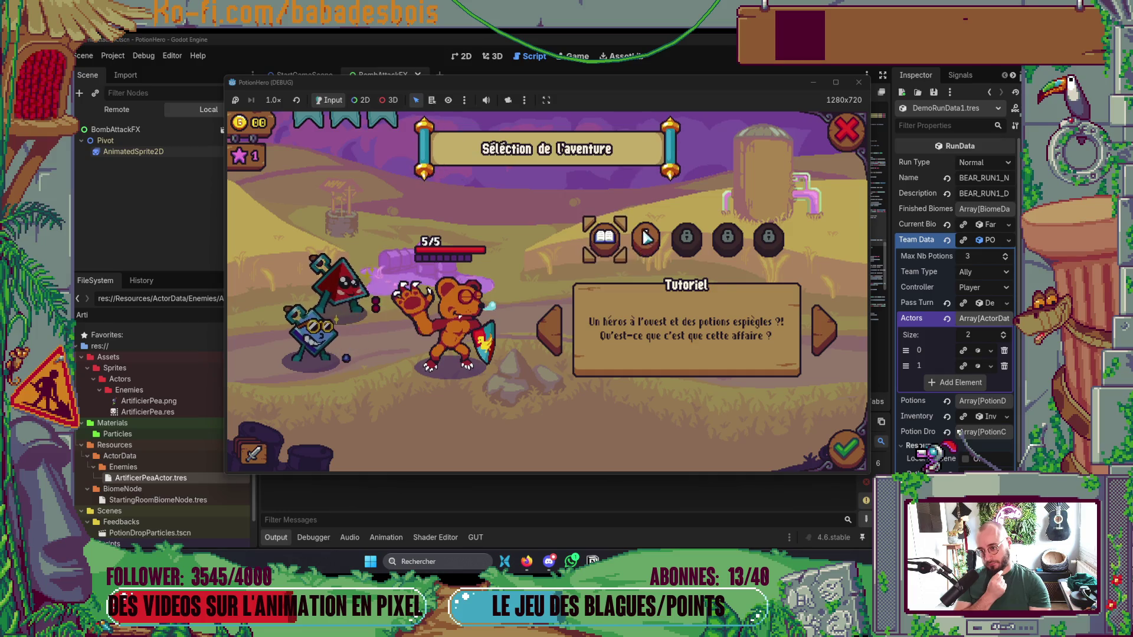
Start Réveil de l'ours, skip the dialogue, and take the map's Combat node into the bomb-frog battle.
left_click(645, 237)
key("Return")
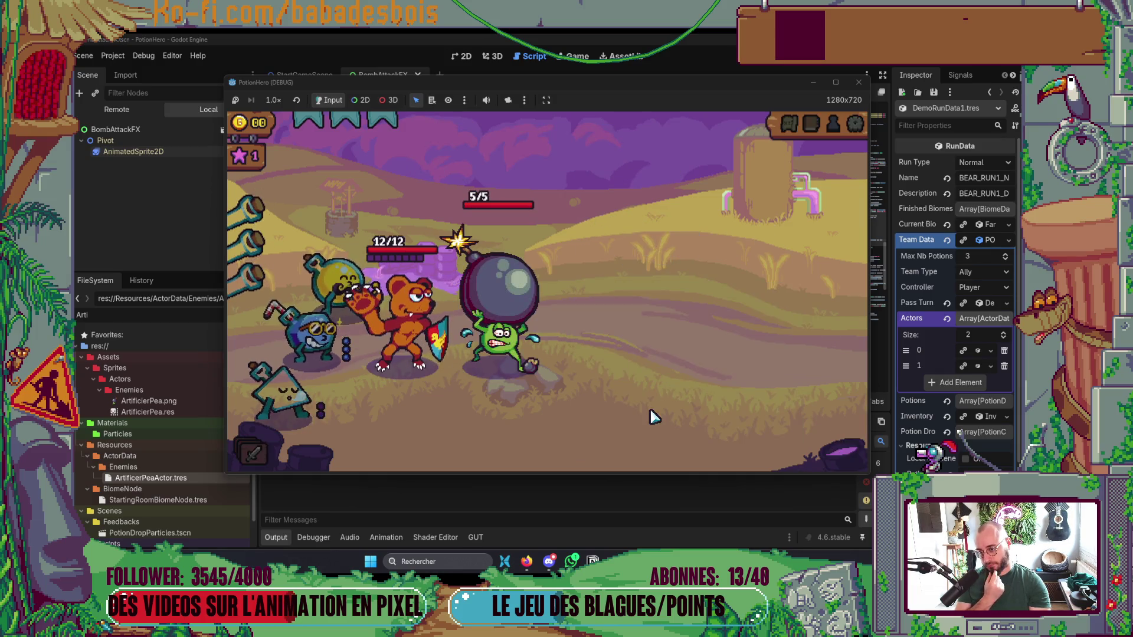
left_click(654, 373)
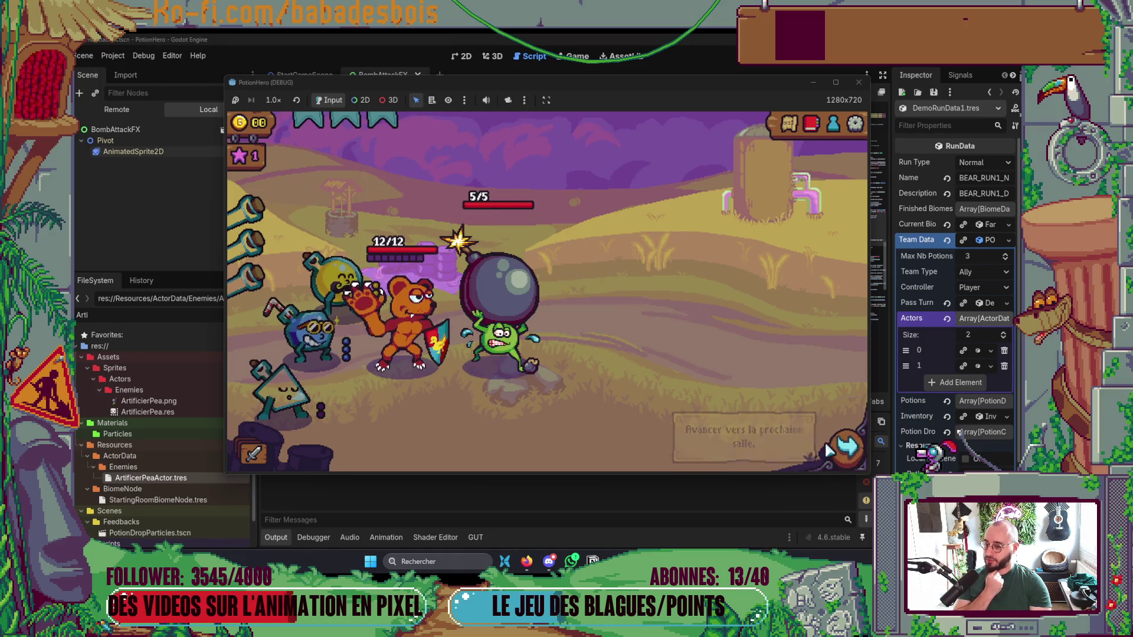
left_click(847, 449)
left_click(345, 328)
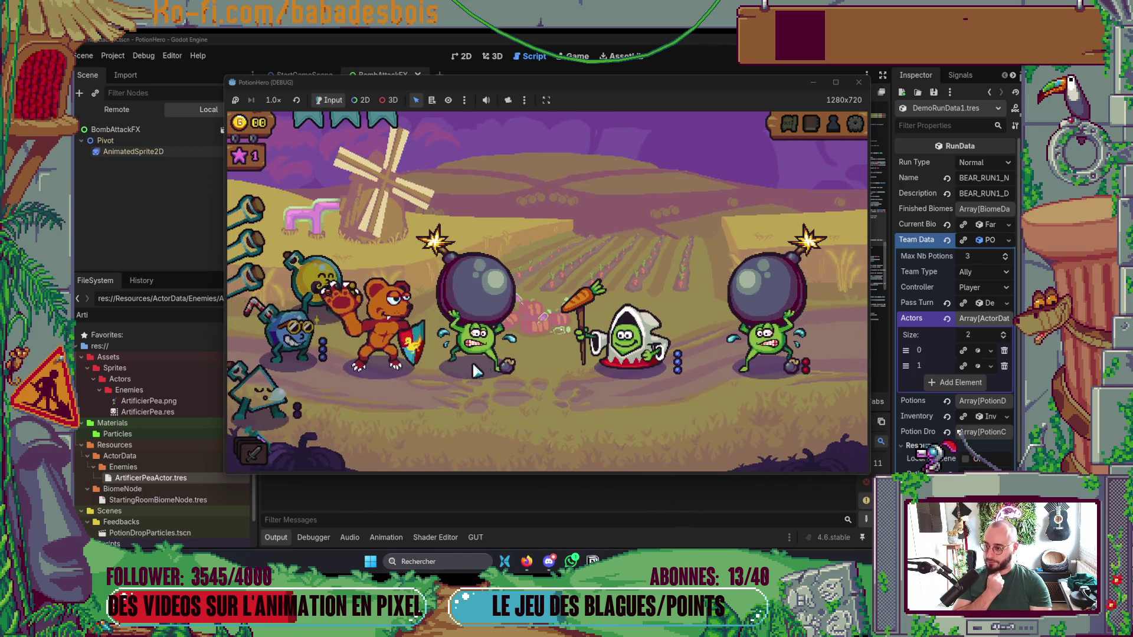
mouse_move(332, 288)
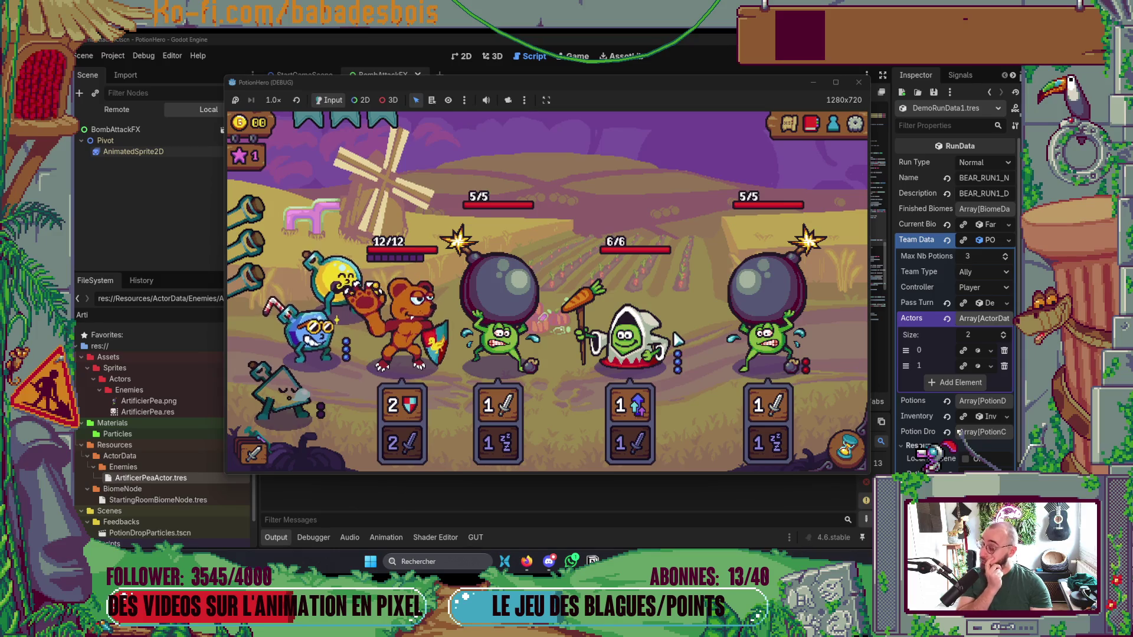
End turns with the hourglass until the bomb frogs fall and the 1 star, 1 coin reward appears.
mouse_move(674, 337)
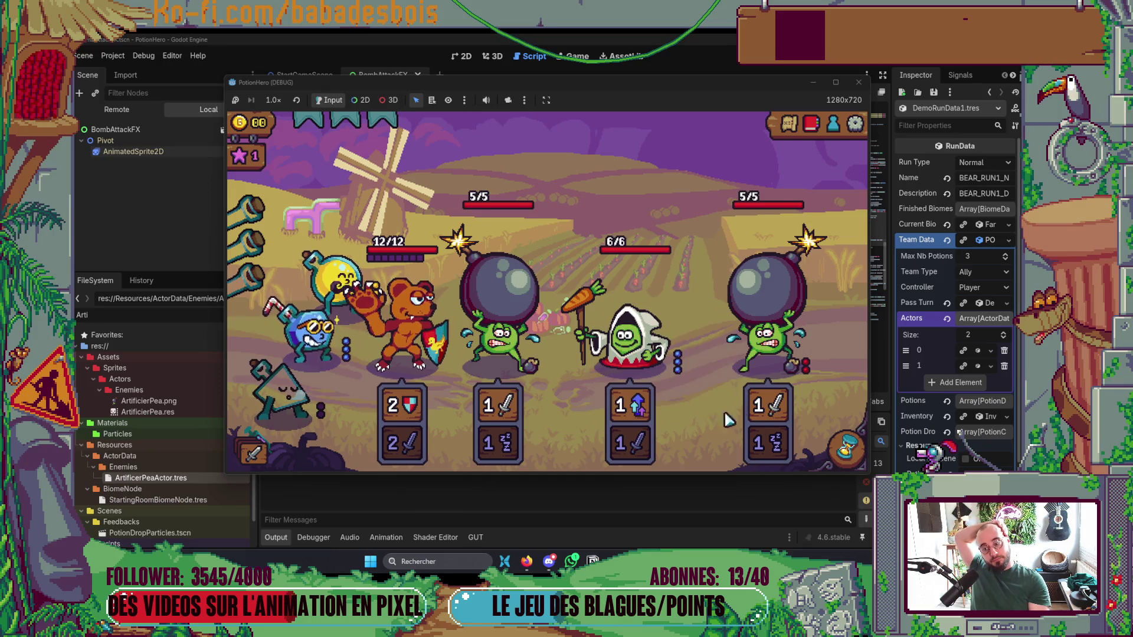
mouse_move(777, 406)
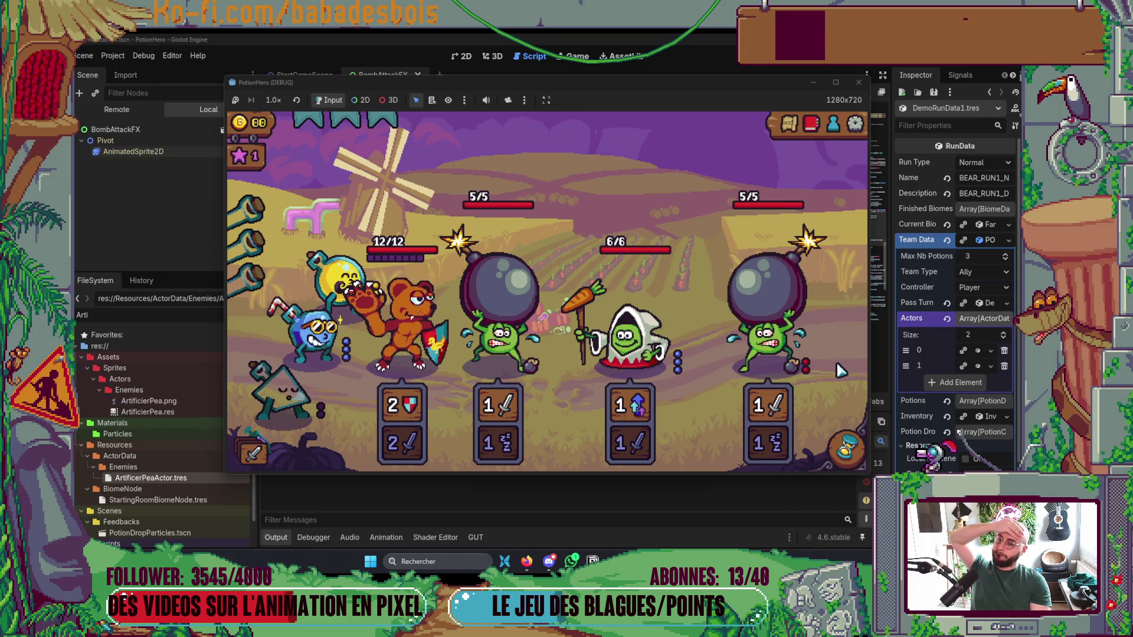
left_click(833, 442)
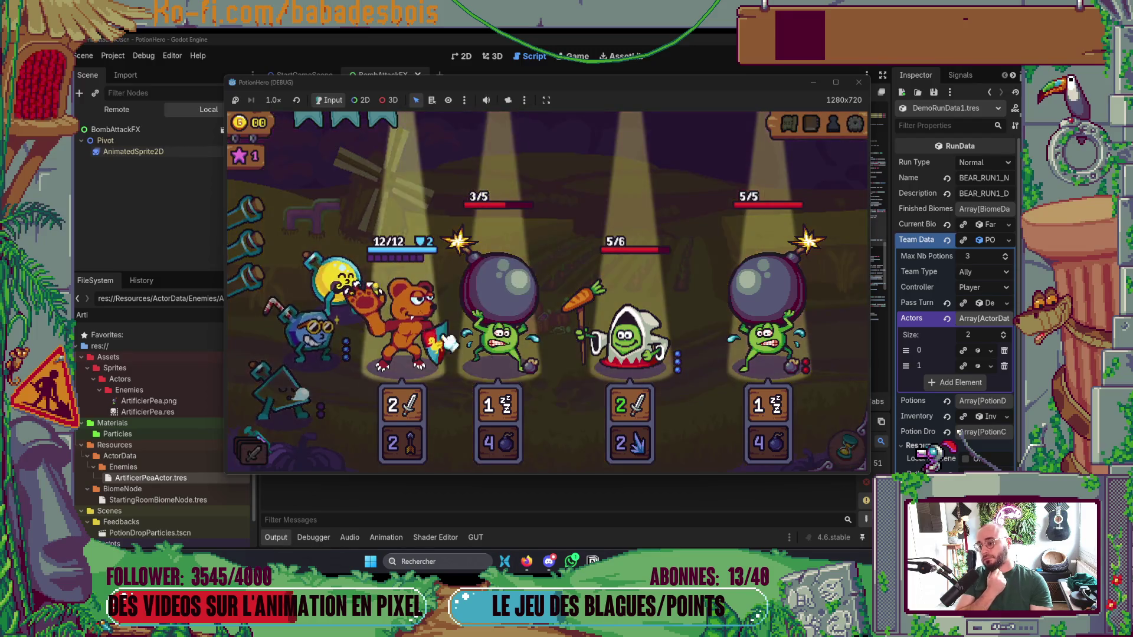
left_click(505, 354)
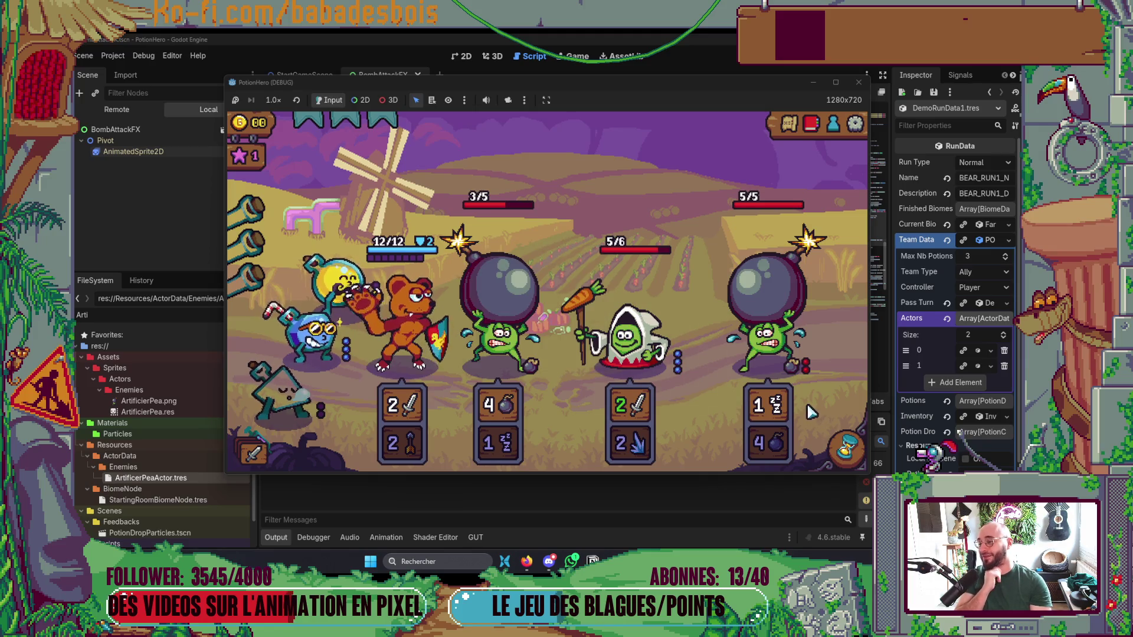
left_click(848, 450)
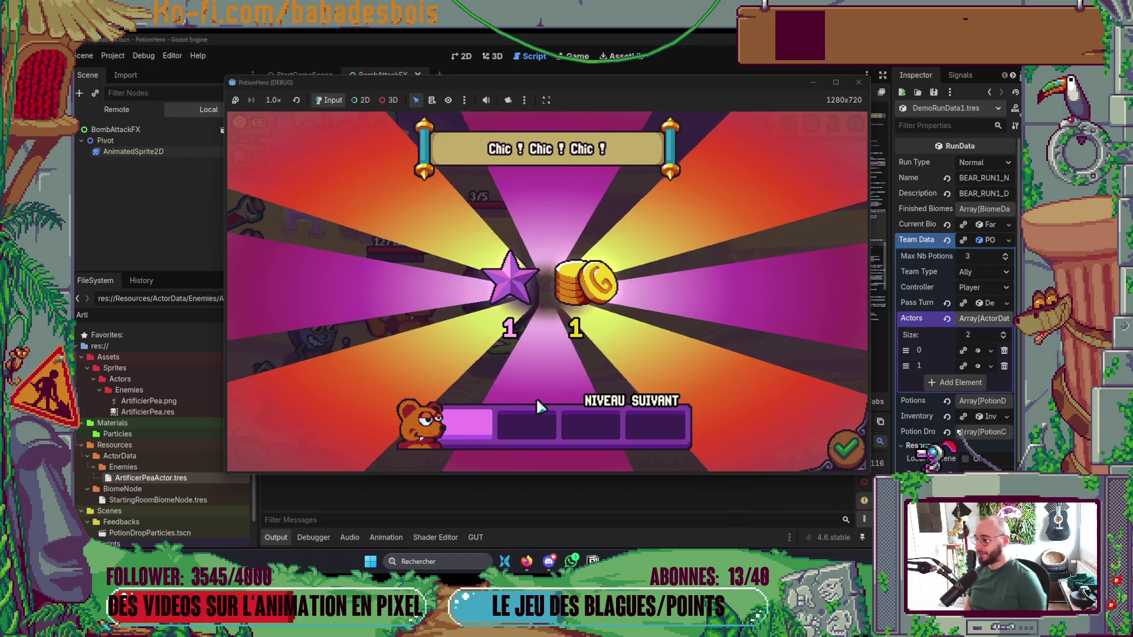
Dismiss the victory screen, close the map, stop the game with F8, and hide the output log.
left_click(845, 450)
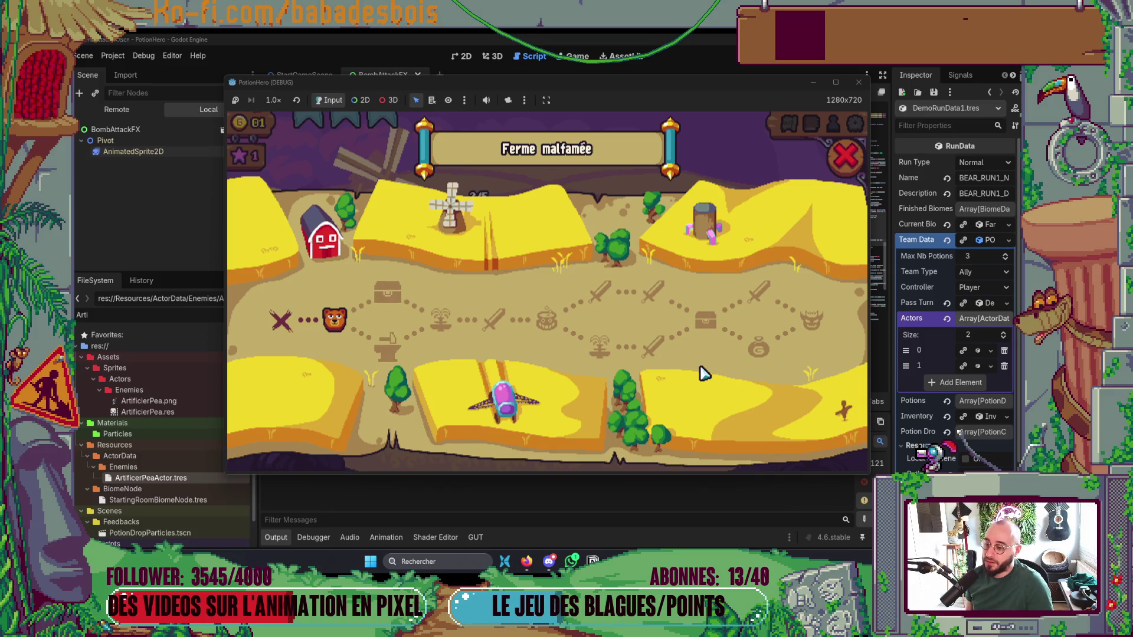
left_click(854, 162)
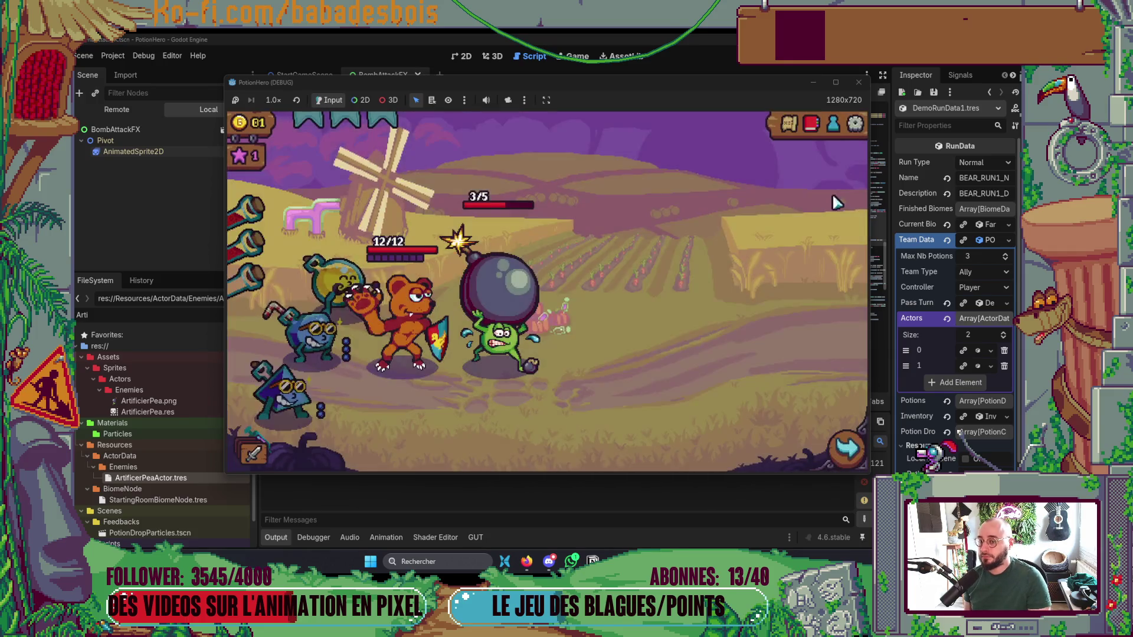
key("F8")
left_click(276, 537)
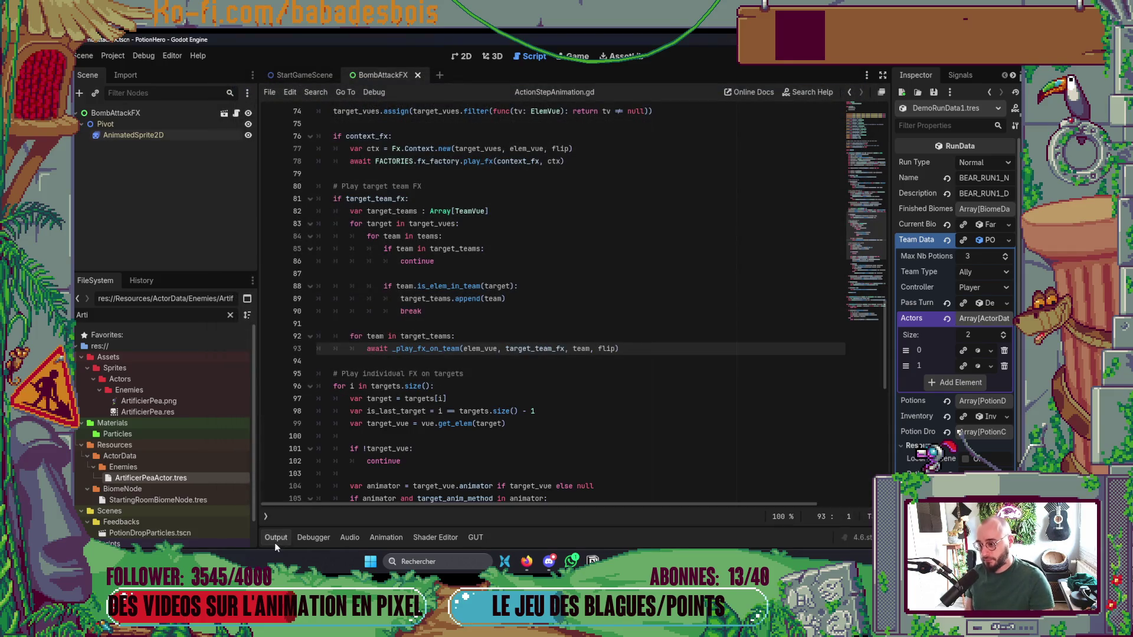
Collapse the output log, Actors and Team Data inspector groups, then save the project.
left_click(450, 411)
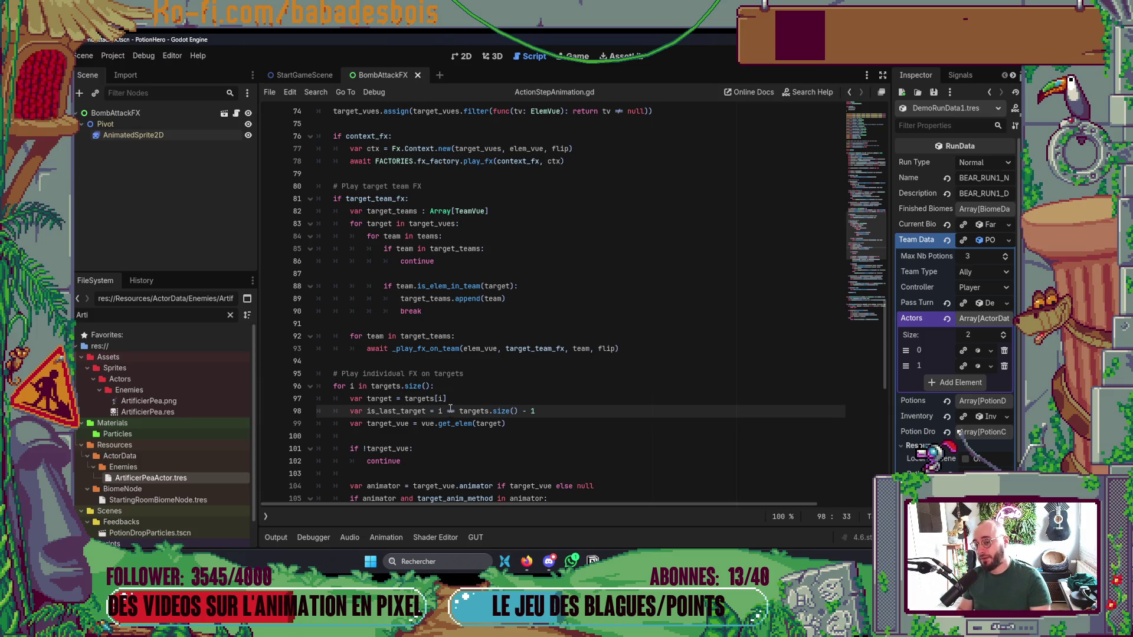
left_click(971, 322)
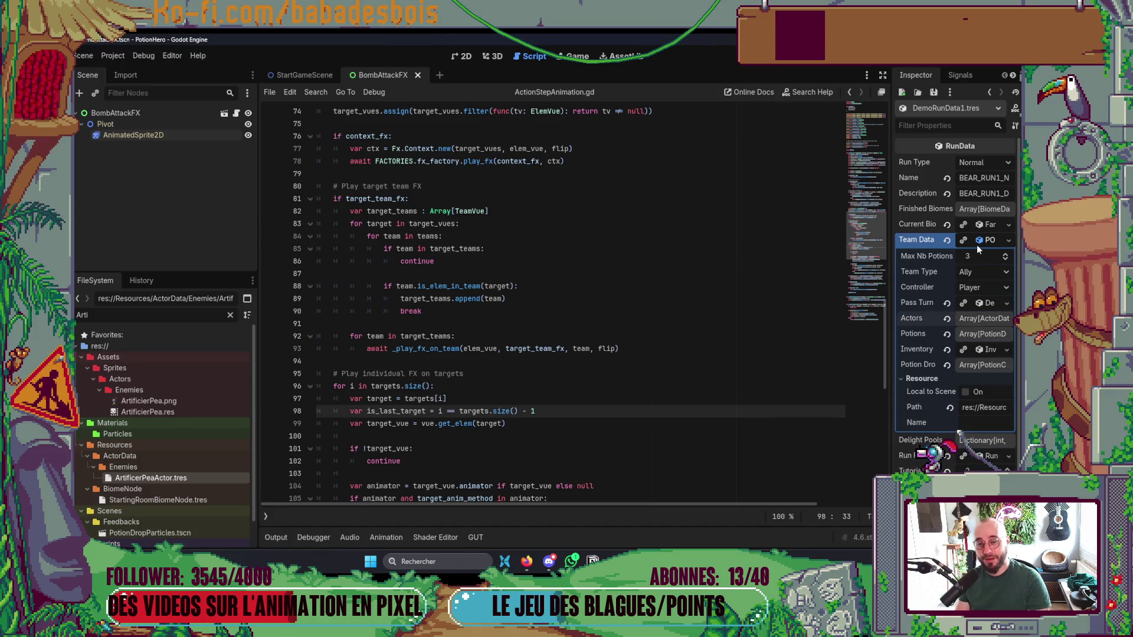
left_click(987, 239)
left_click(757, 289)
key("ctrl+s")
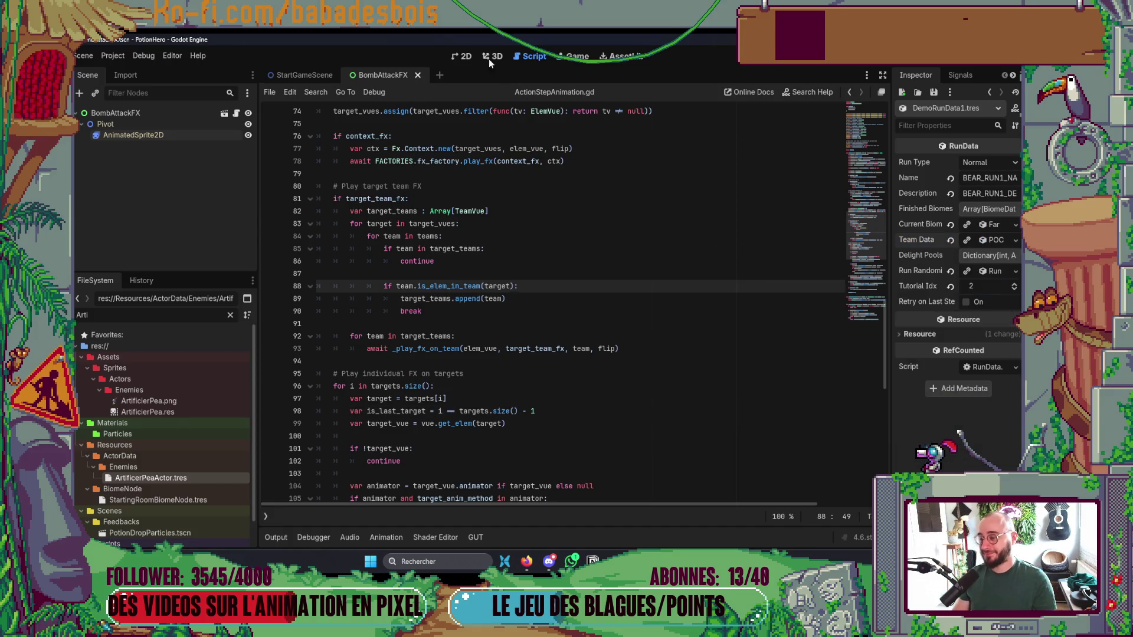
Show the 2D scene view, then switch over to Neovim.
left_click(464, 56)
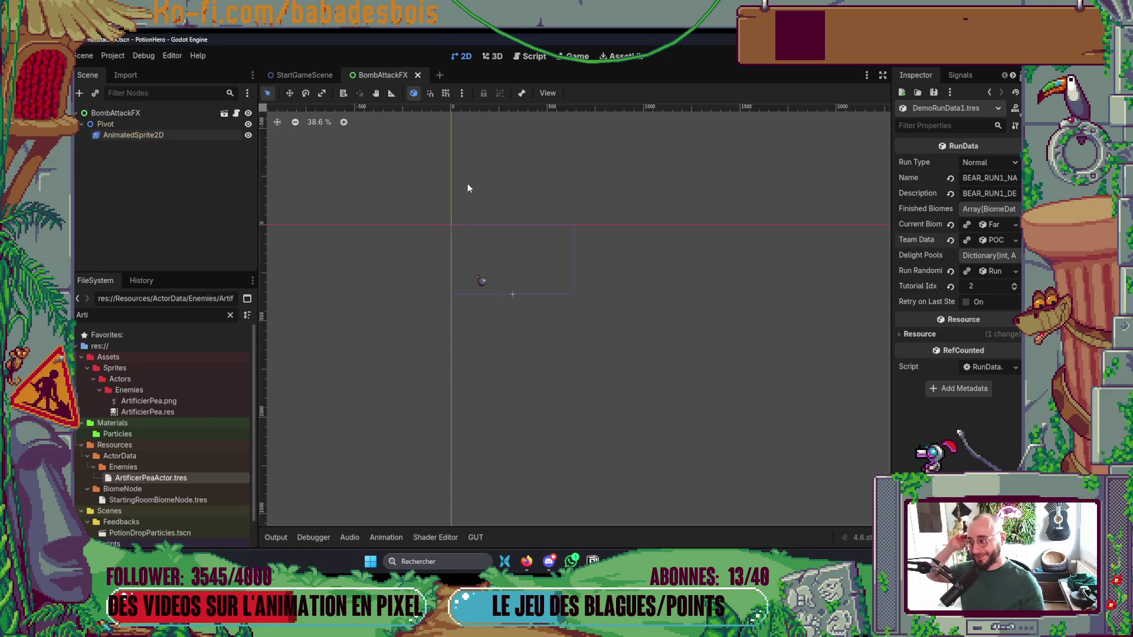
scroll(472, 236, "up", 4)
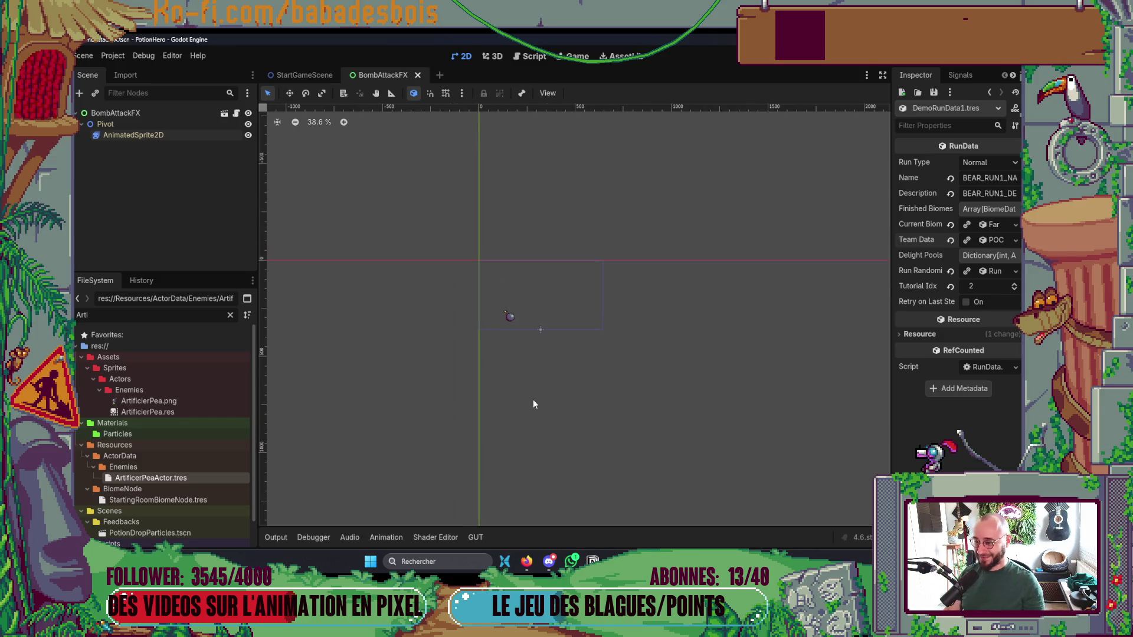
scroll(544, 359, "up", 2)
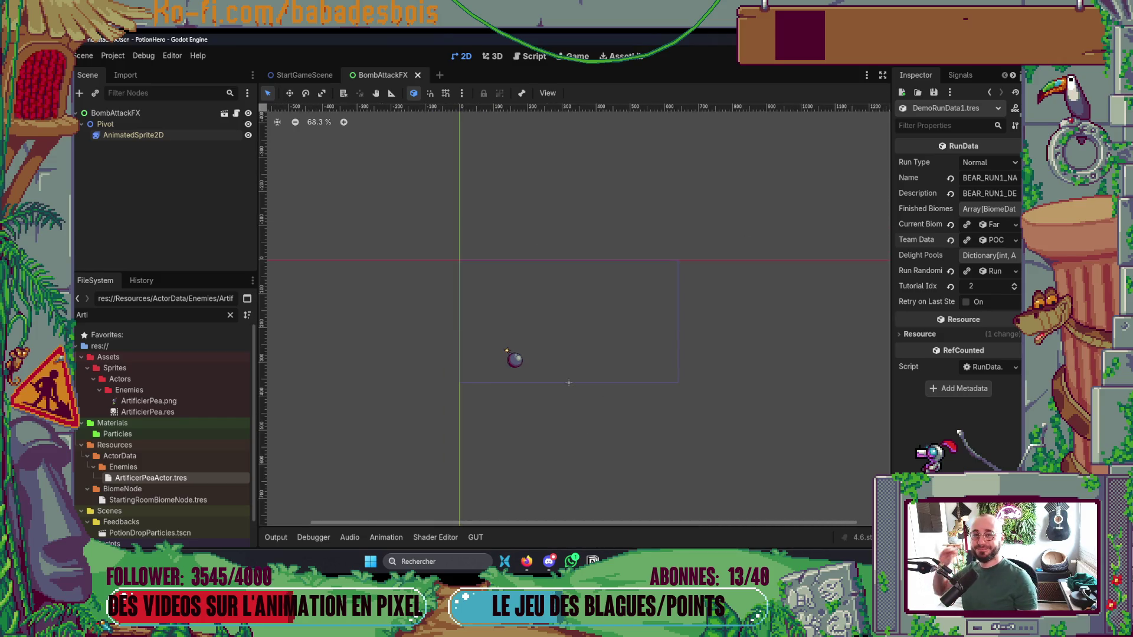
key("alt+Tab")
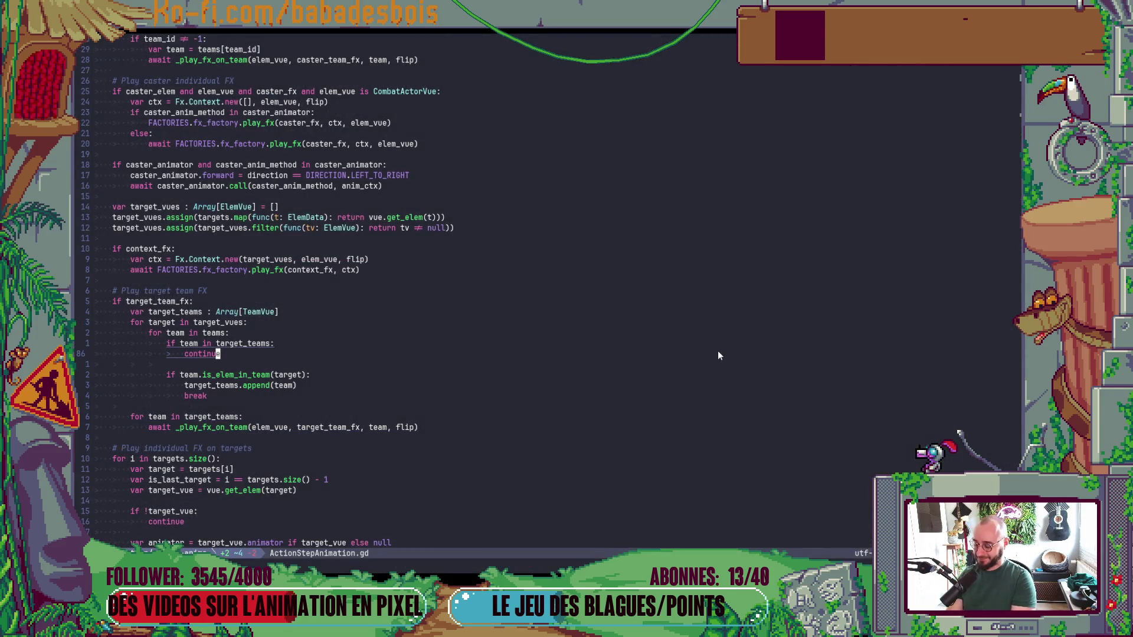
In a terminal split, check git status and restore POC_TeamData.tres to its committed version.
key("ctrl+backslash")
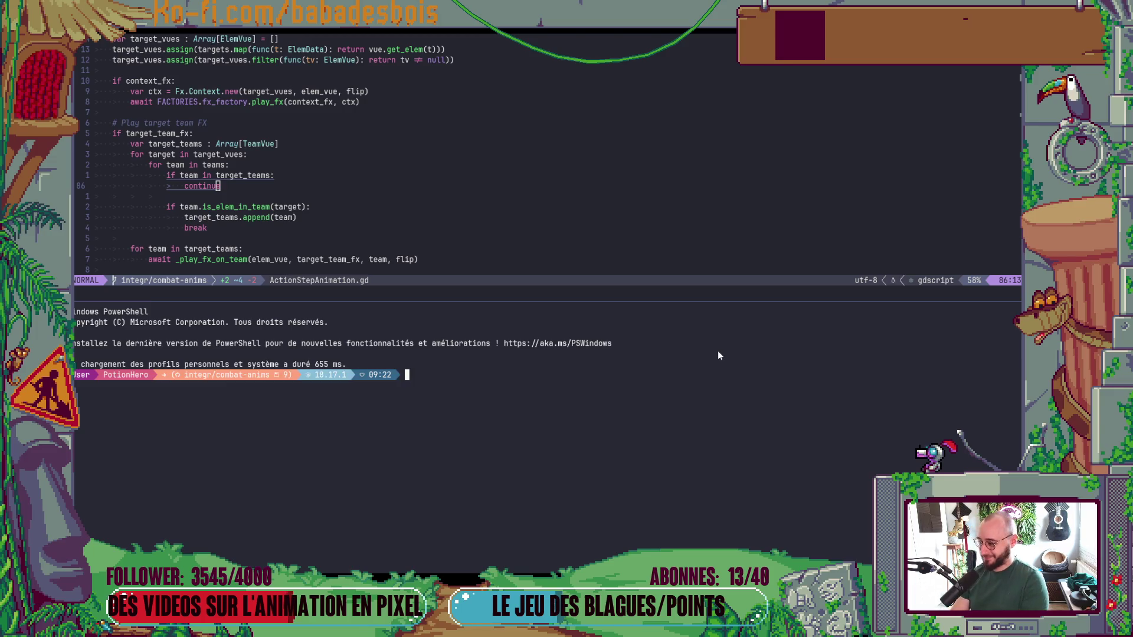
type("git s")
key("Return")
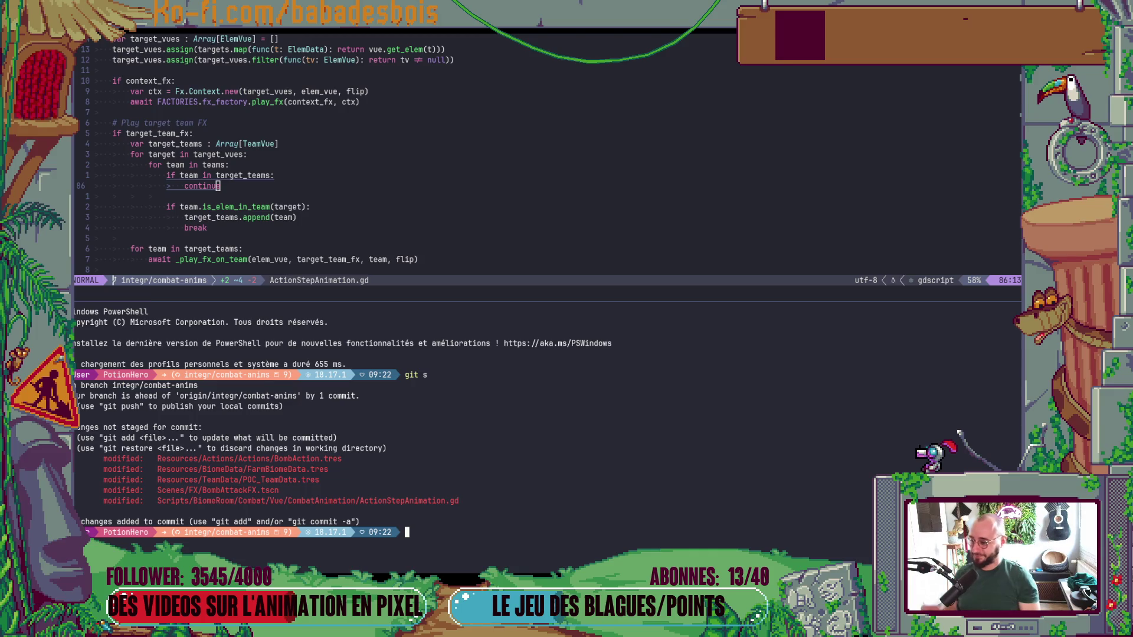
type("git ")
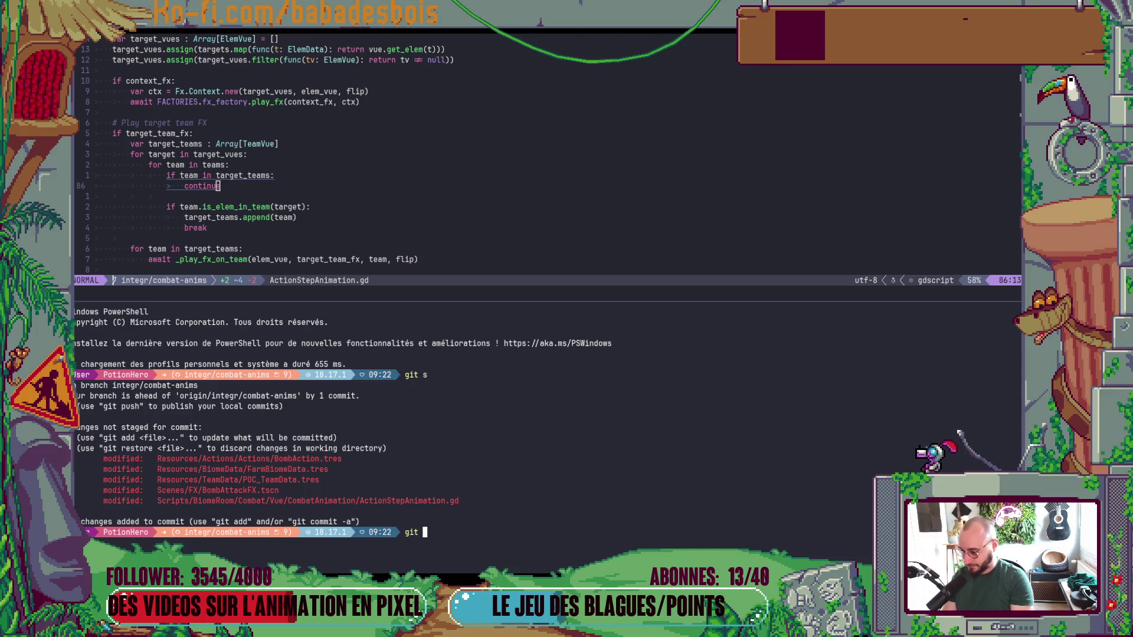
type("r")
double_click(239, 479)
right_click(239, 480)
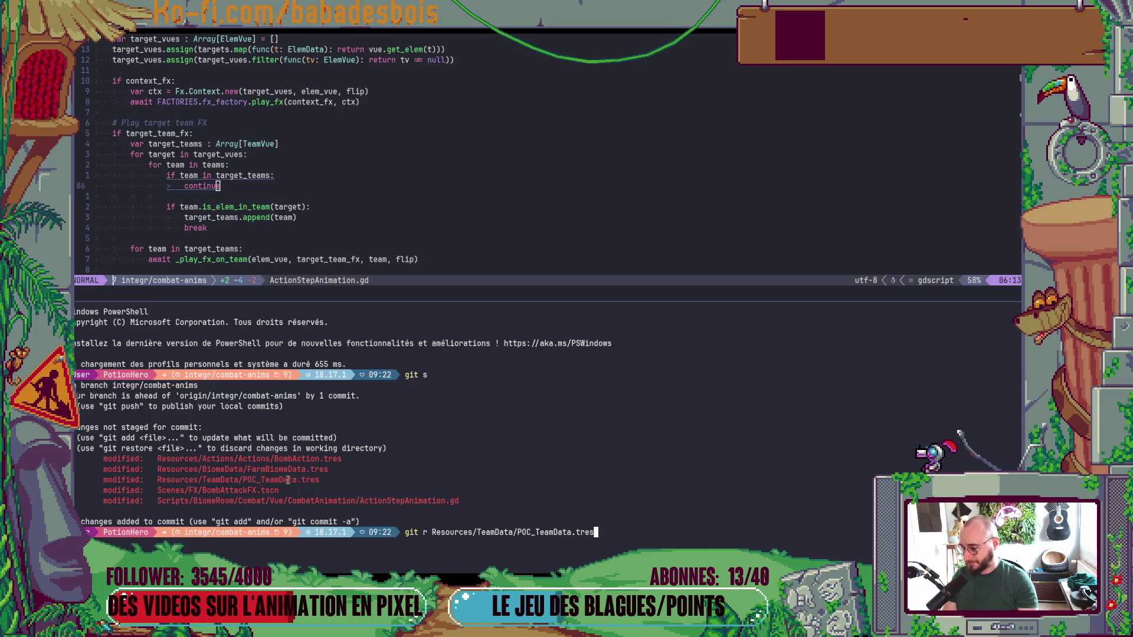
key("Return")
Stage everything with 'git add .' and commit it using the 'git gud' alias.
type("ghi")
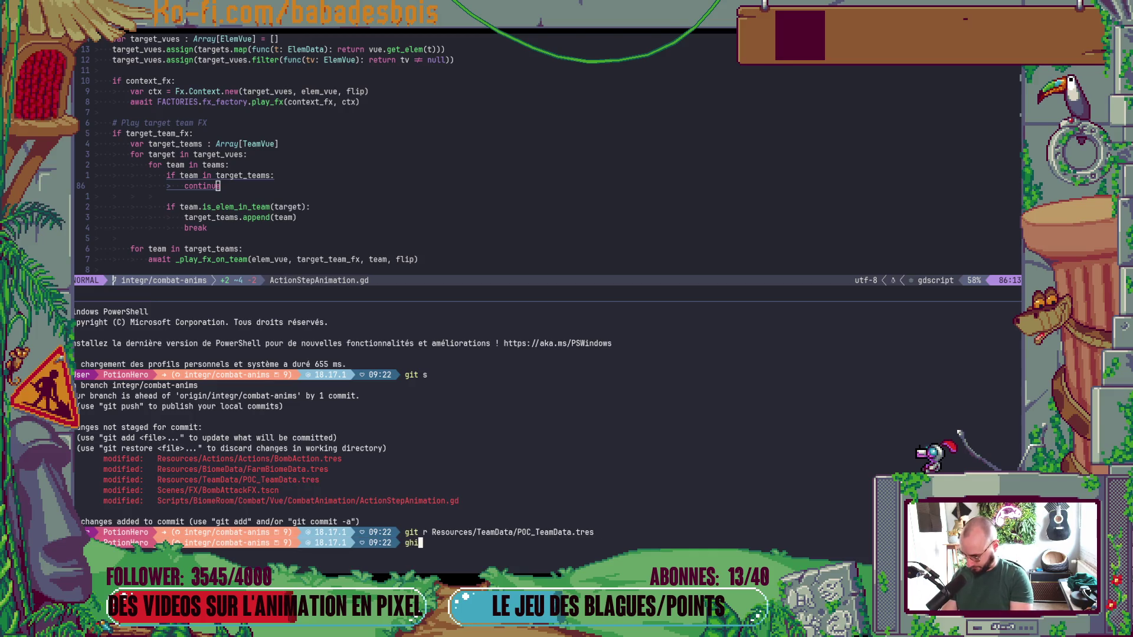
key("BackSpace")
key("BackSpace")
type("it ad")
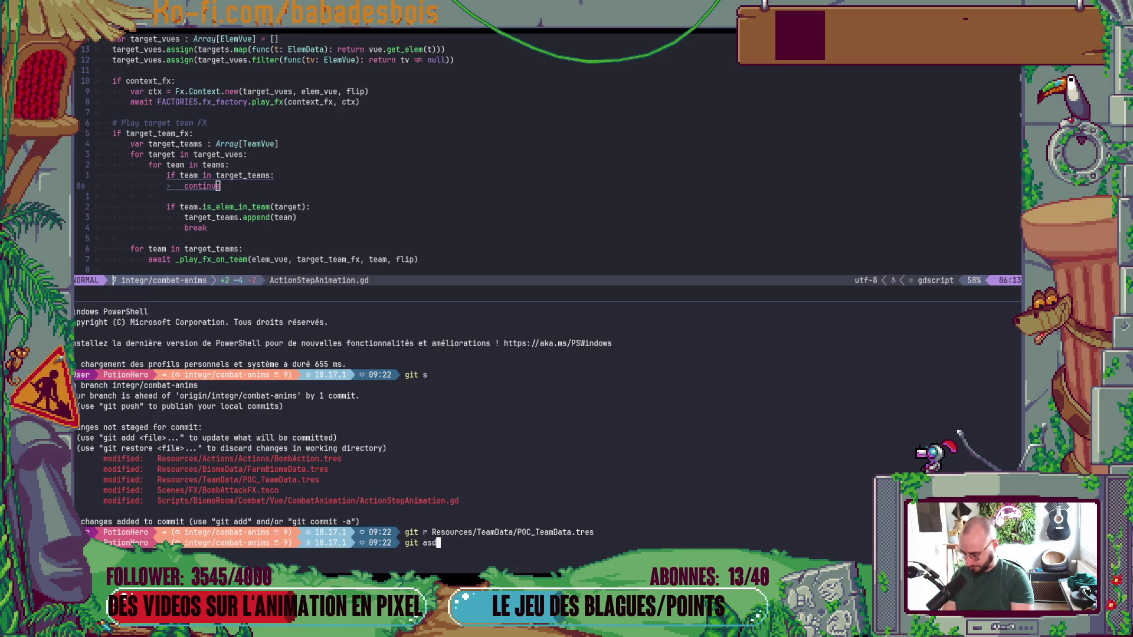
type("d .")
key("Return")
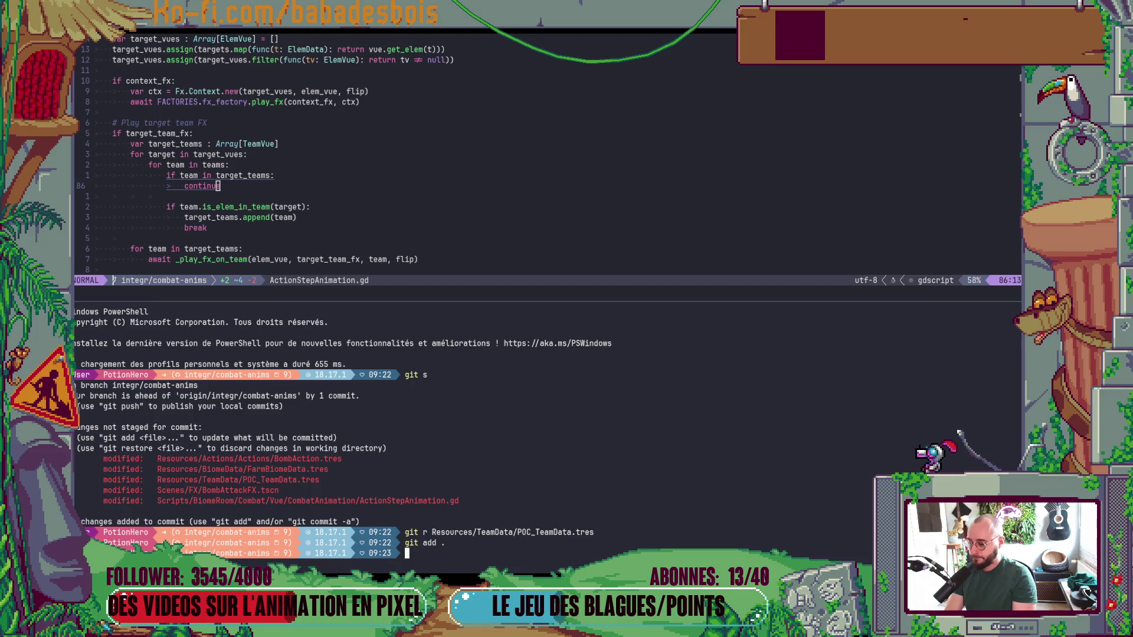
type("git gud")
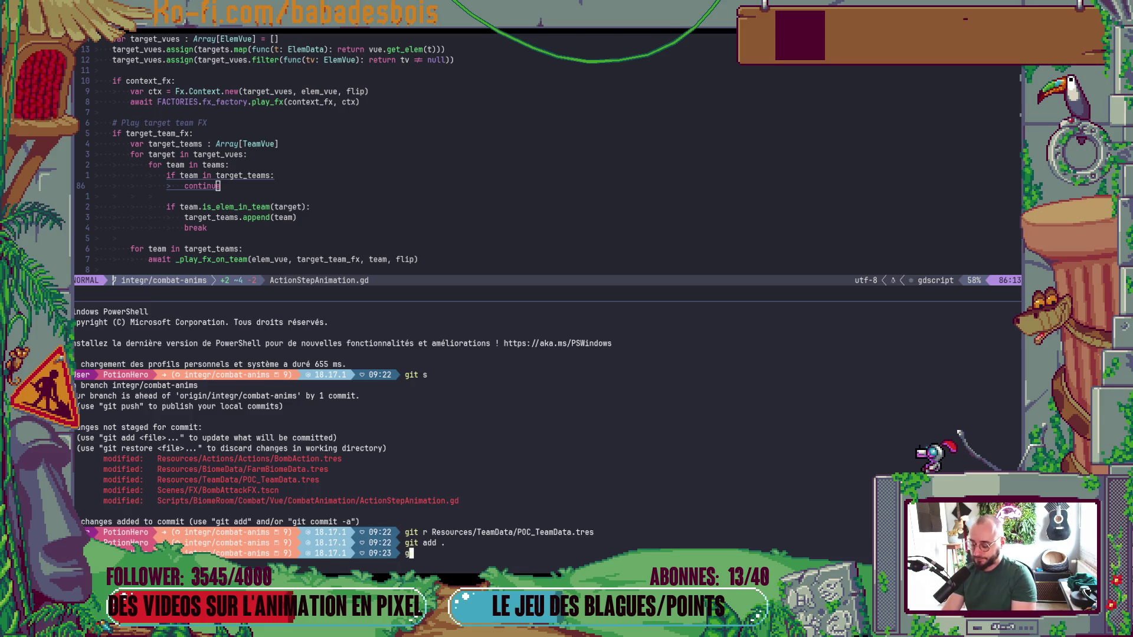
key("Return")
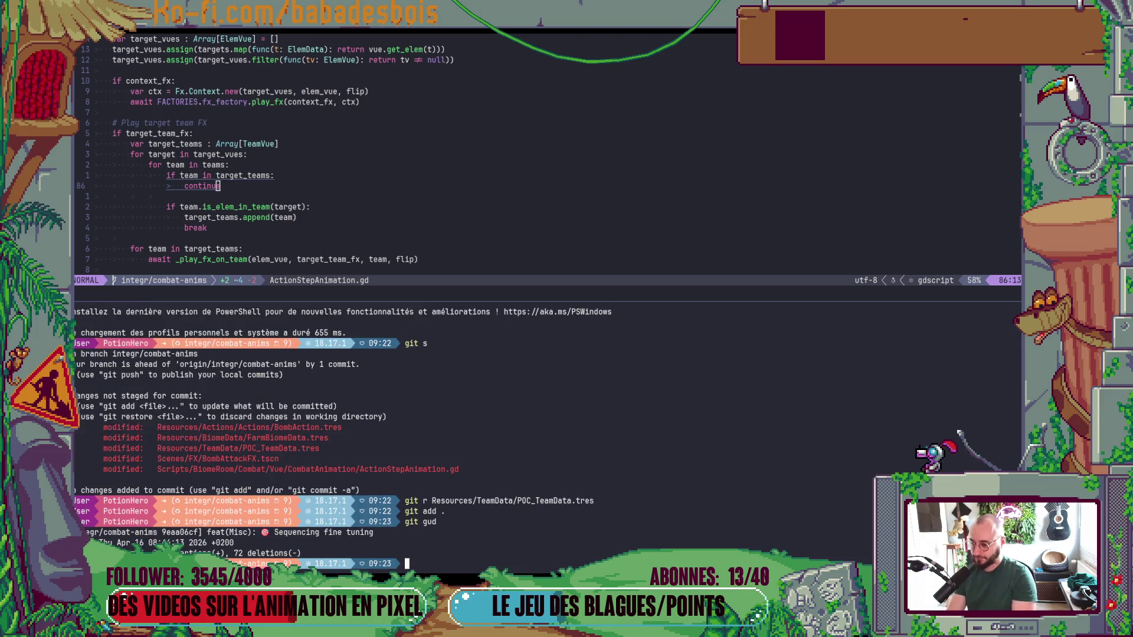
Cycle through the open windows back to PowerShell.
key("alt+Tab")
key("alt+Tab")
key("alt+shift+Tab")
key("alt+shift+Tab")
key("alt+Tab")
key("alt+shift+Tab")
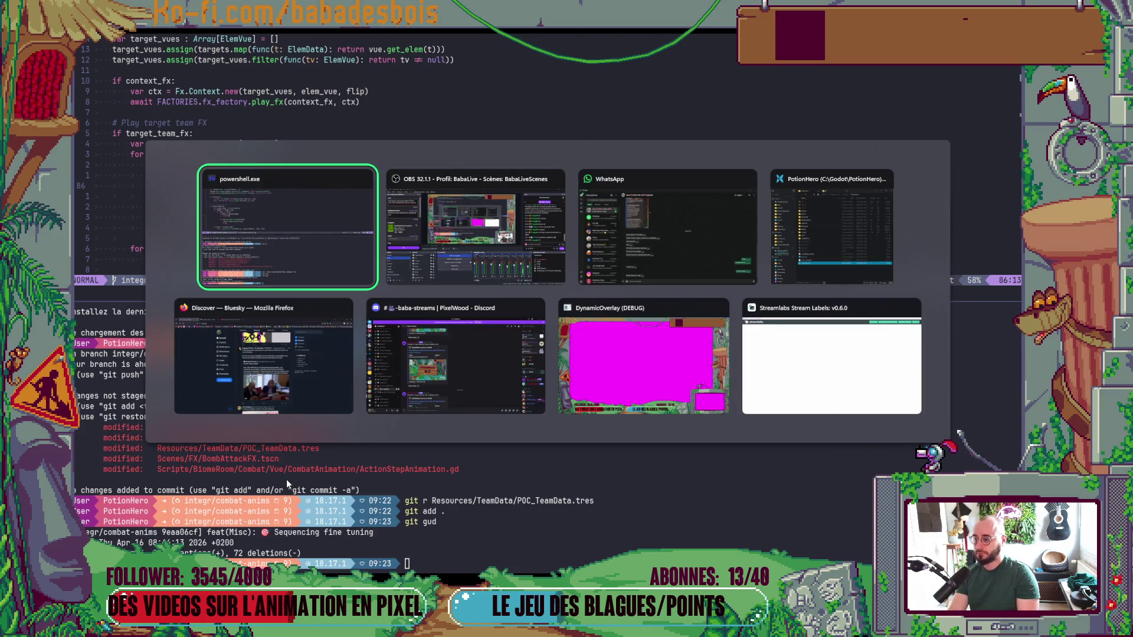
key("alt+Tab")
key("alt+Tab")
key("alt+Tab")
key("alt+shift+Tab")
key("alt+shift+Tab")
key("alt+shift+Tab")
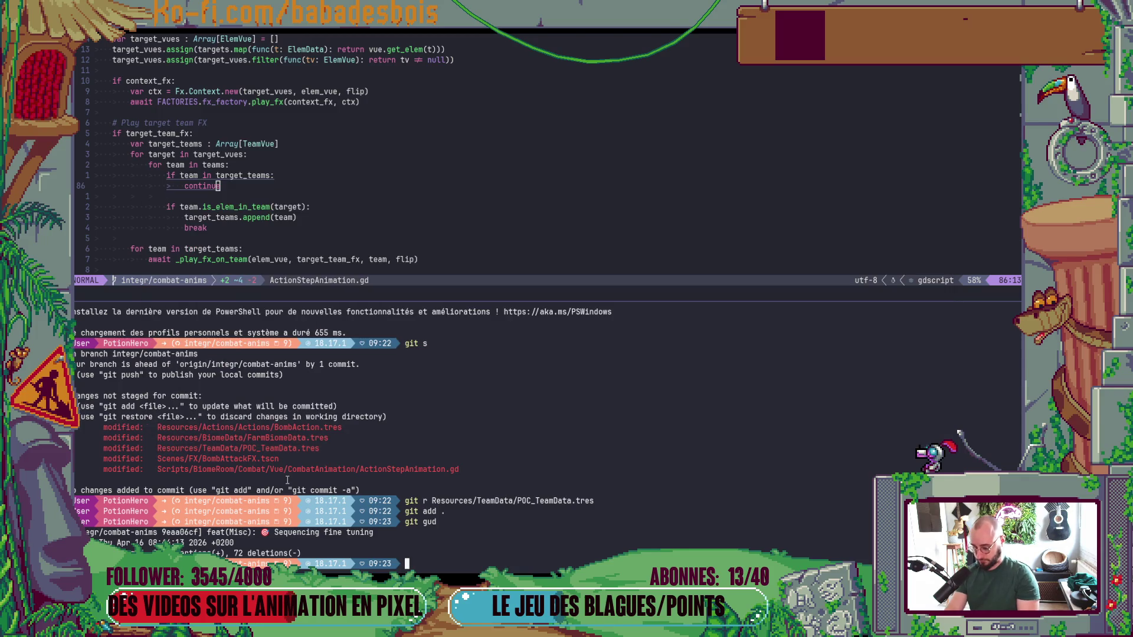
Use the window switcher to bring nvim.exe back to the front.
key("ctrl+shift+z")
key("alt+Tab")
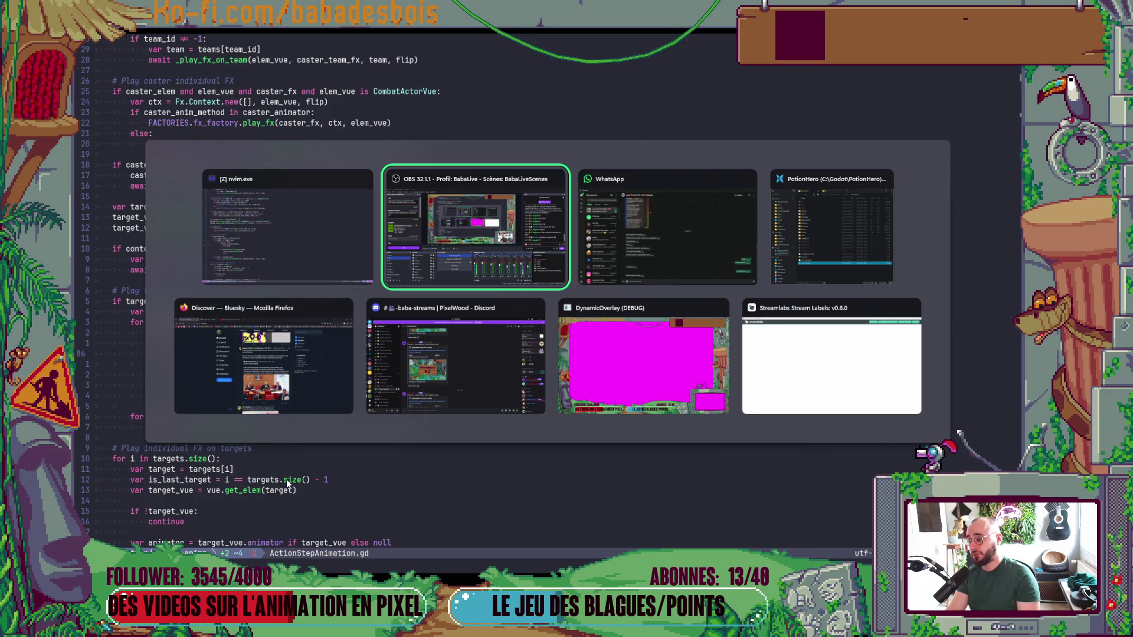
key("alt+Tab")
key("alt+Tab")
key("alt+shift+Tab")
key("alt+shift+Tab")
key("alt+shift+Tab")
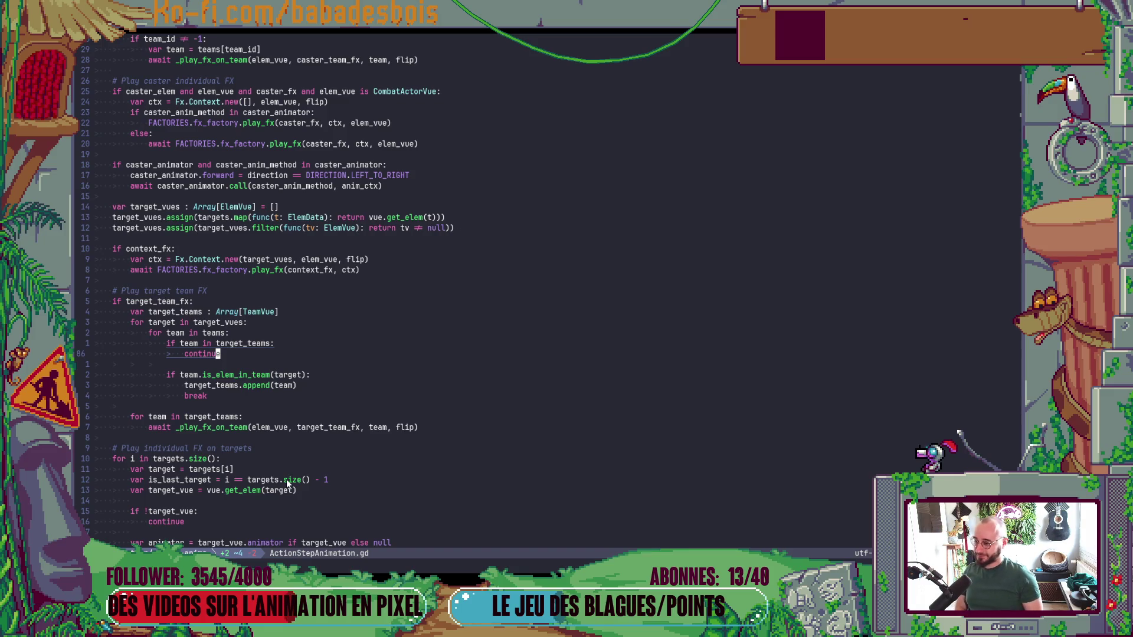
Enter insert mode, switch back to nvim.exe, and reopen the terminal split with Ctrl+\.
key("a")
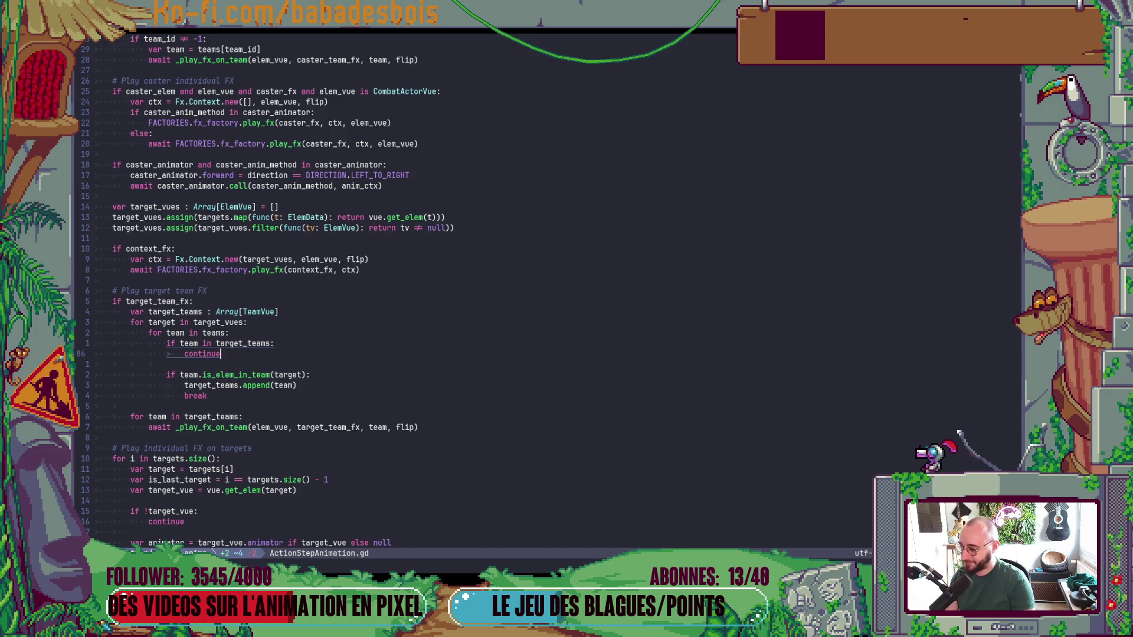
key("alt+Tab")
key("alt+Tab")
key("alt+shift+Tab")
key("alt+Tab")
key("alt+Tab")
key("alt+shift+Tab")
key("alt+shift+Tab")
key("alt+shift+Tab")
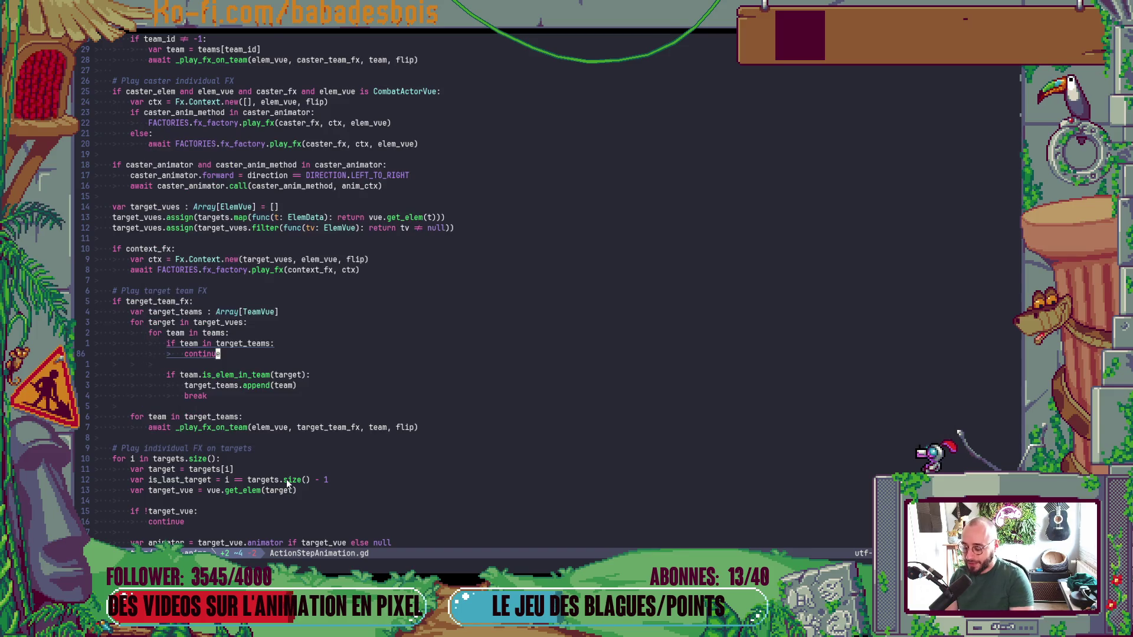
key("ctrl+backslash")
Confirm a clean tree with git s, then git push the integr/combat-anims commit.
type("git s")
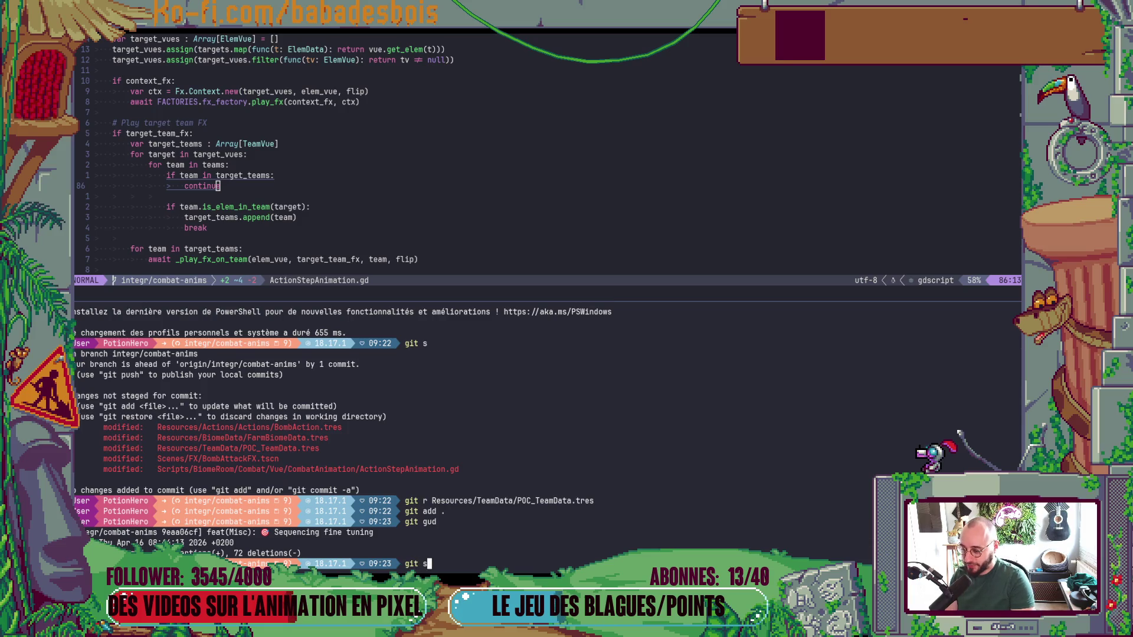
key("Return")
type("git push")
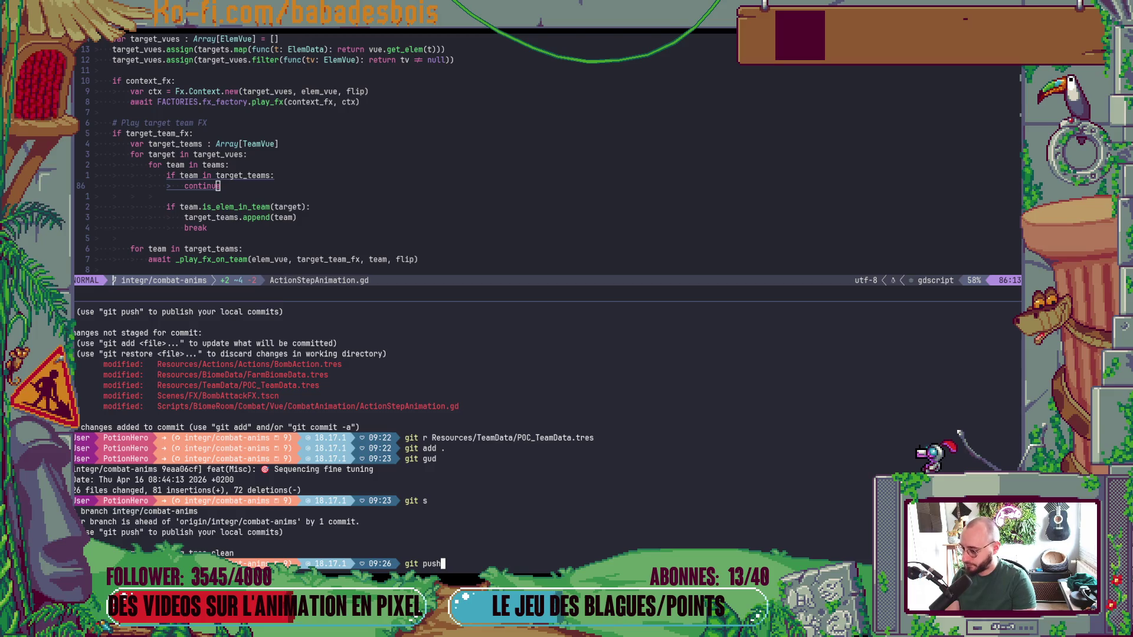
key("Return")
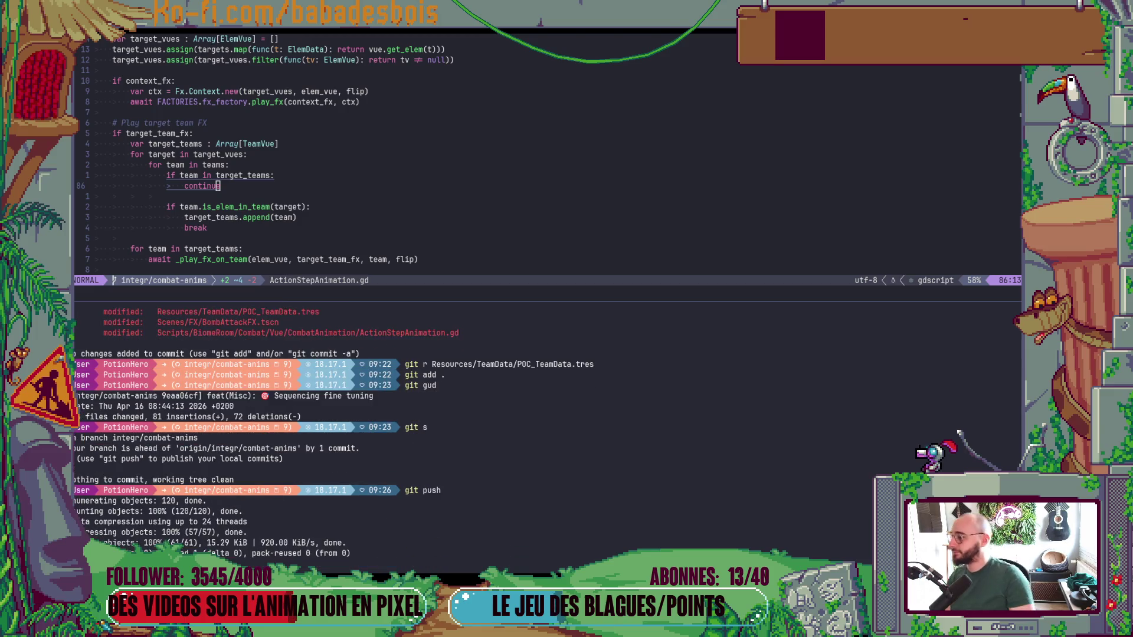
Cycle through the open windows and switch to the Firefox Bluesky window.
key("alt+Tab")
key("alt+shift+Tab")
key("alt+Tab")
key("alt+Tab")
key("alt+Tab")
key("alt+shift+Tab")
key("Escape")
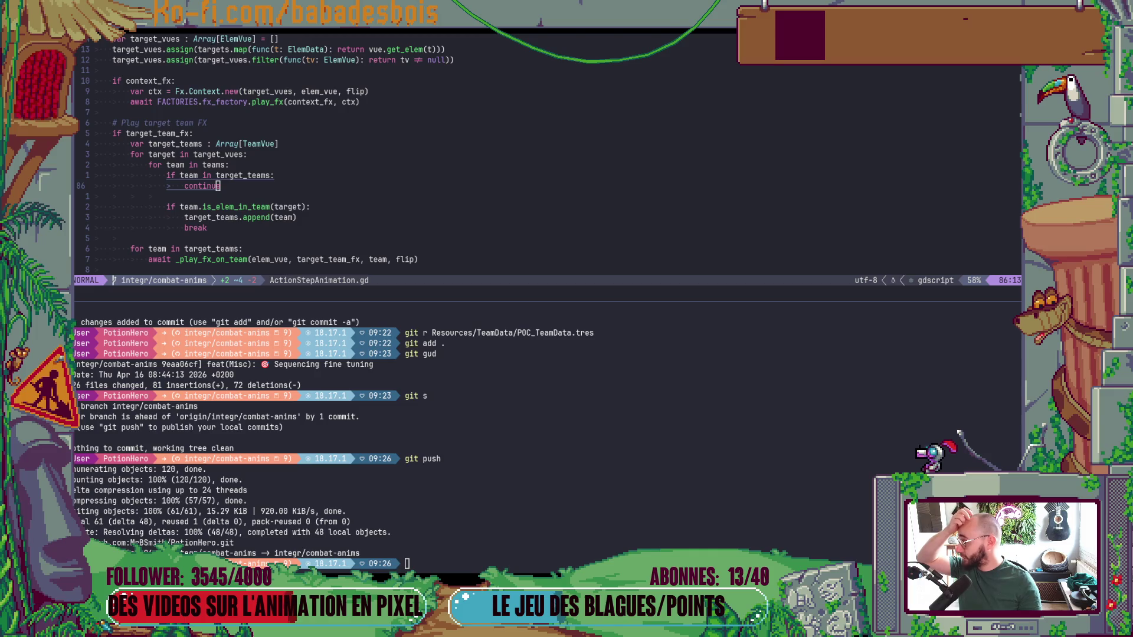
key("alt+Tab")
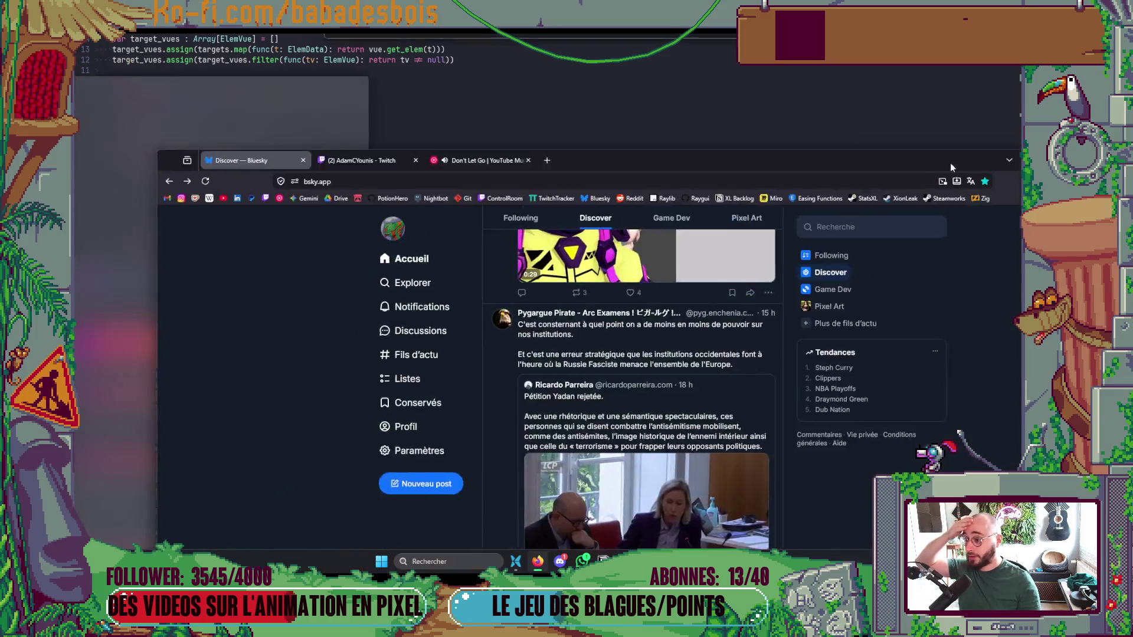
Maximize Firefox, open a new tab, and load the PotionHero GitHub repository.
left_click(908, 126)
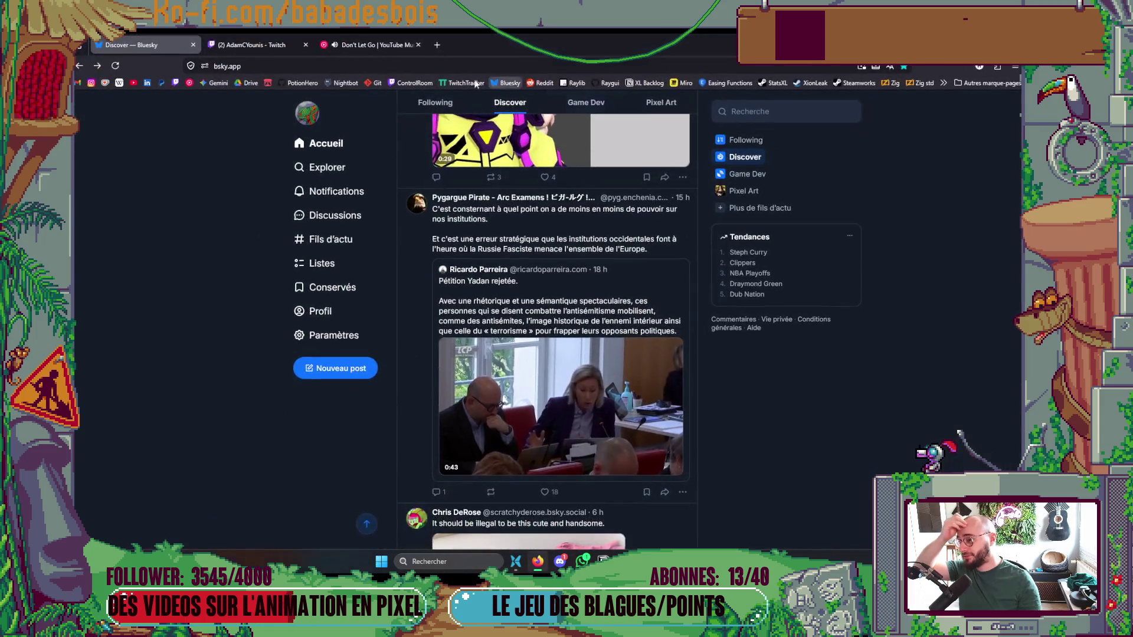
left_click(440, 48)
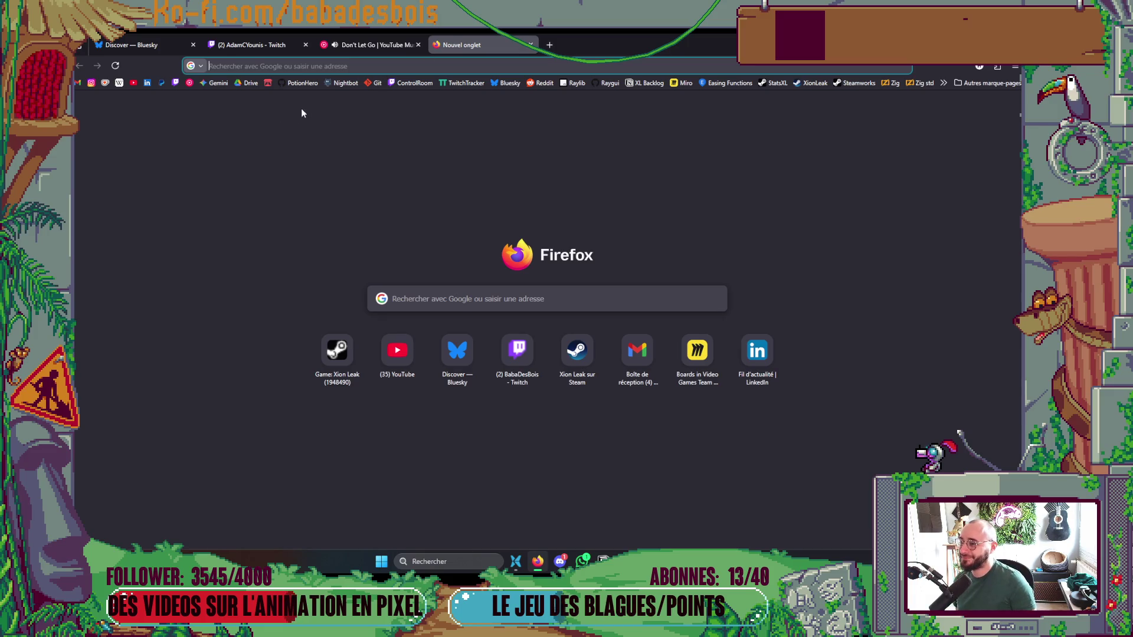
left_click(310, 84)
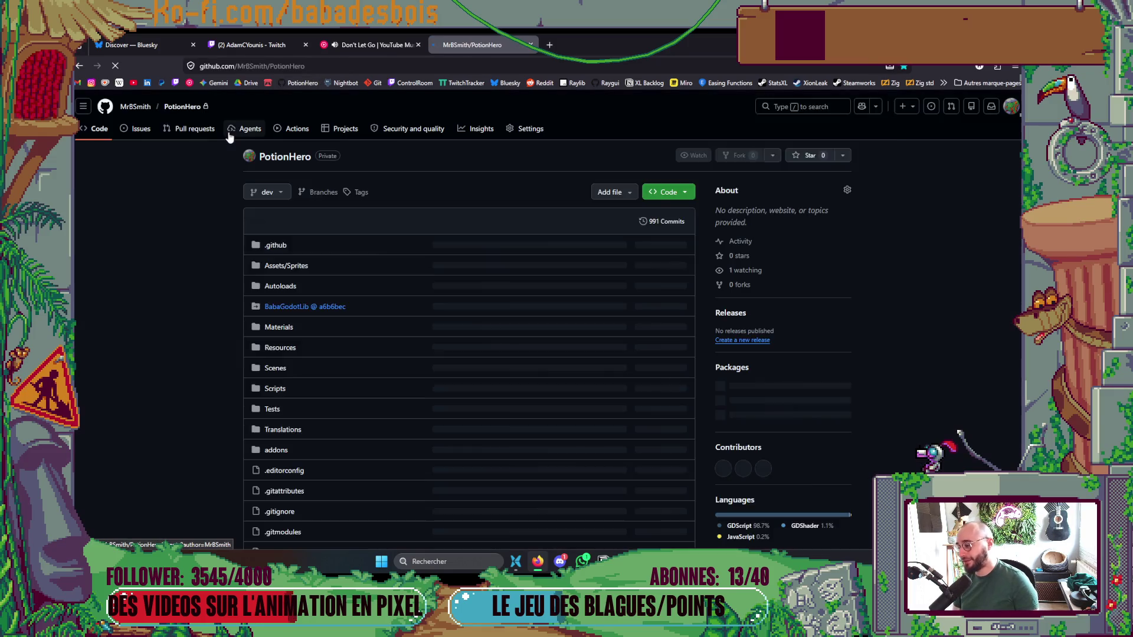
Dismiss the translation offer and start a pull request from integr/combat-anims, opening the reviewers list.
left_click(174, 225)
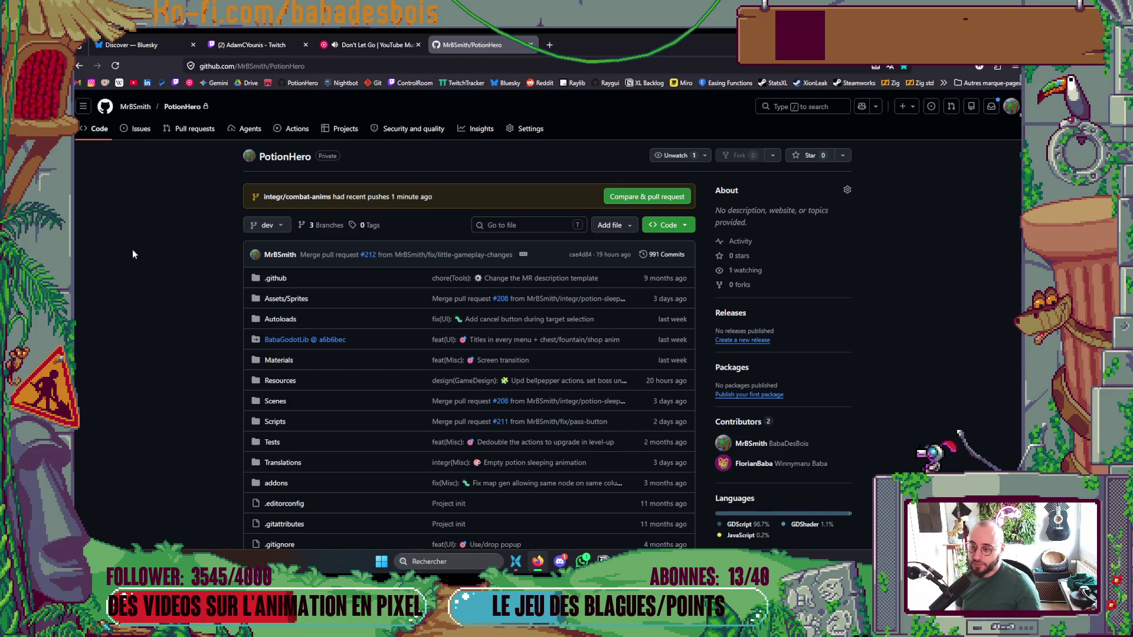
left_click(639, 201)
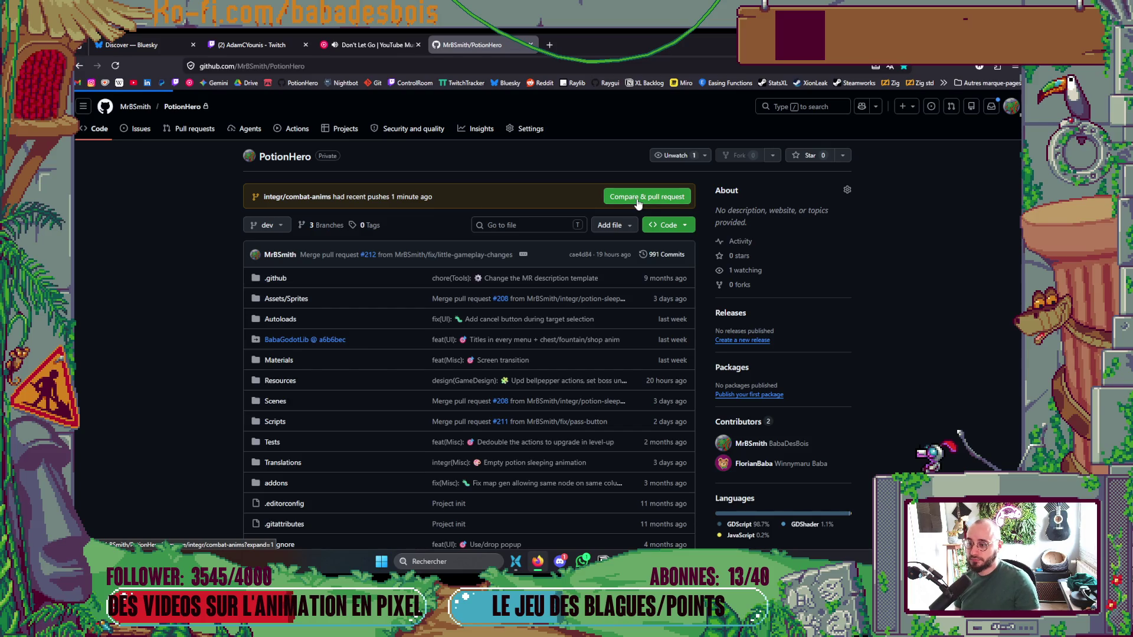
left_click(754, 236)
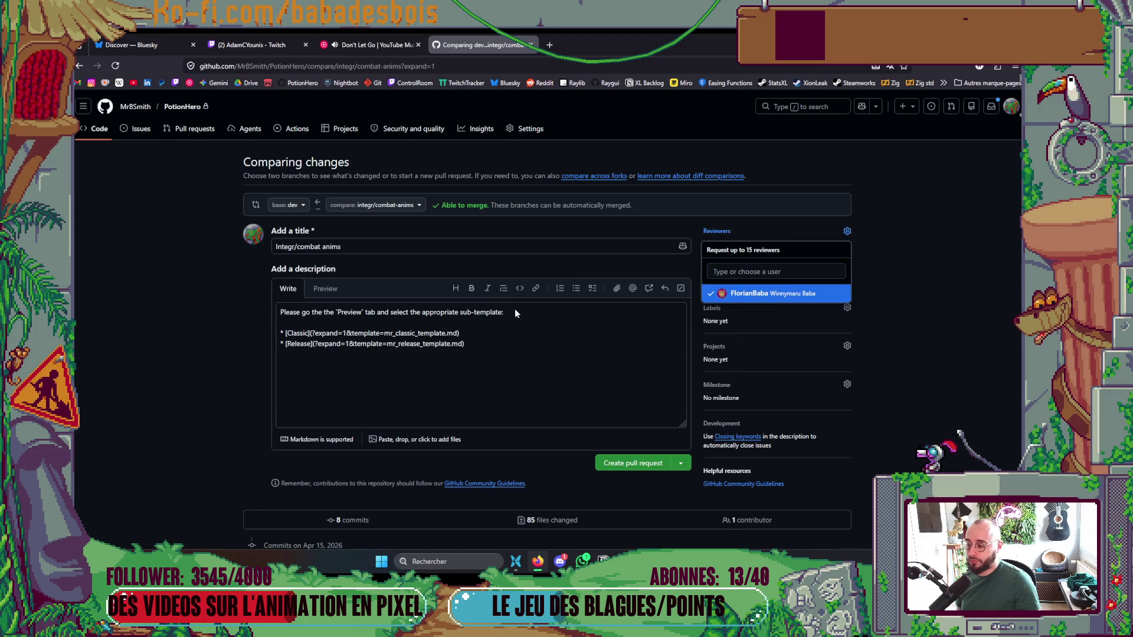
Request the suggested collaborator as reviewer and fill the description with the Classic template.
left_click(151, 330)
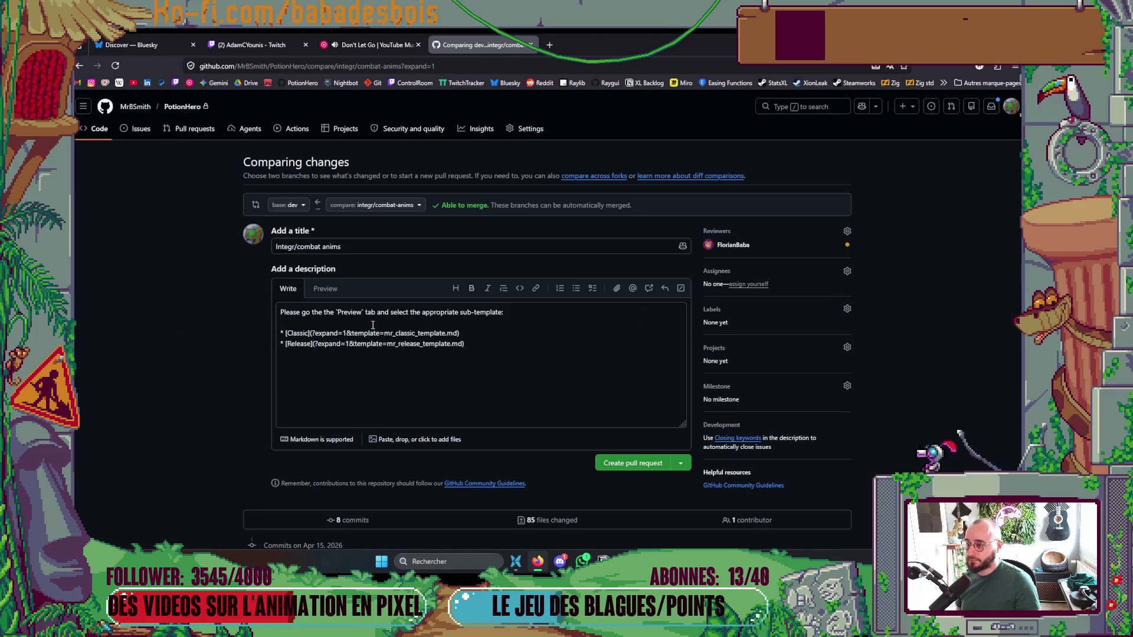
left_click(331, 289)
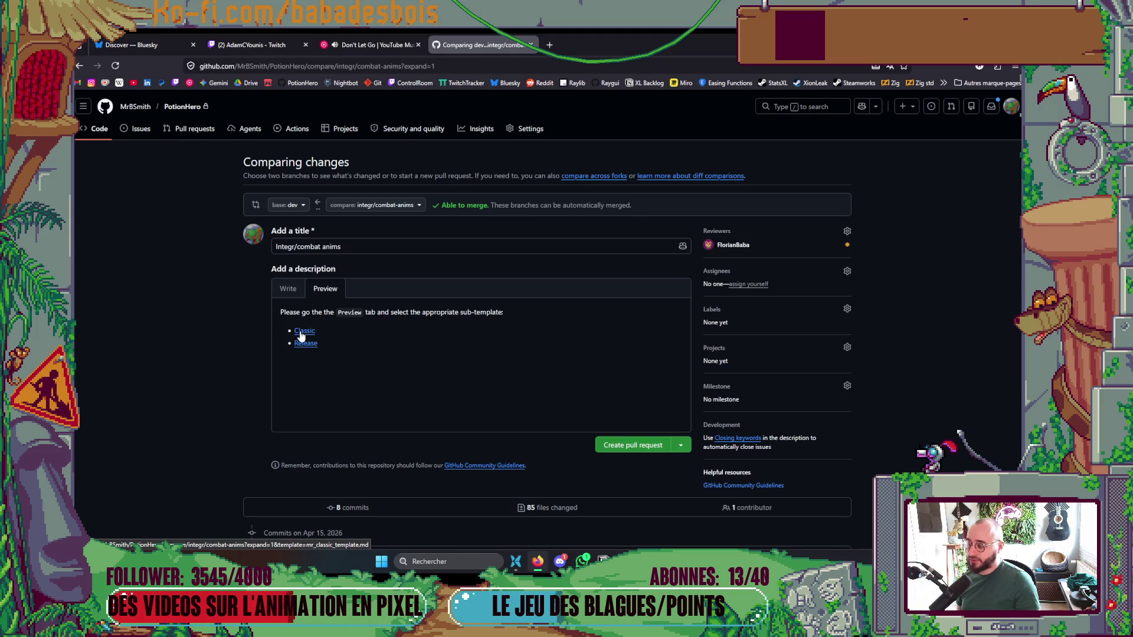
left_click(302, 332)
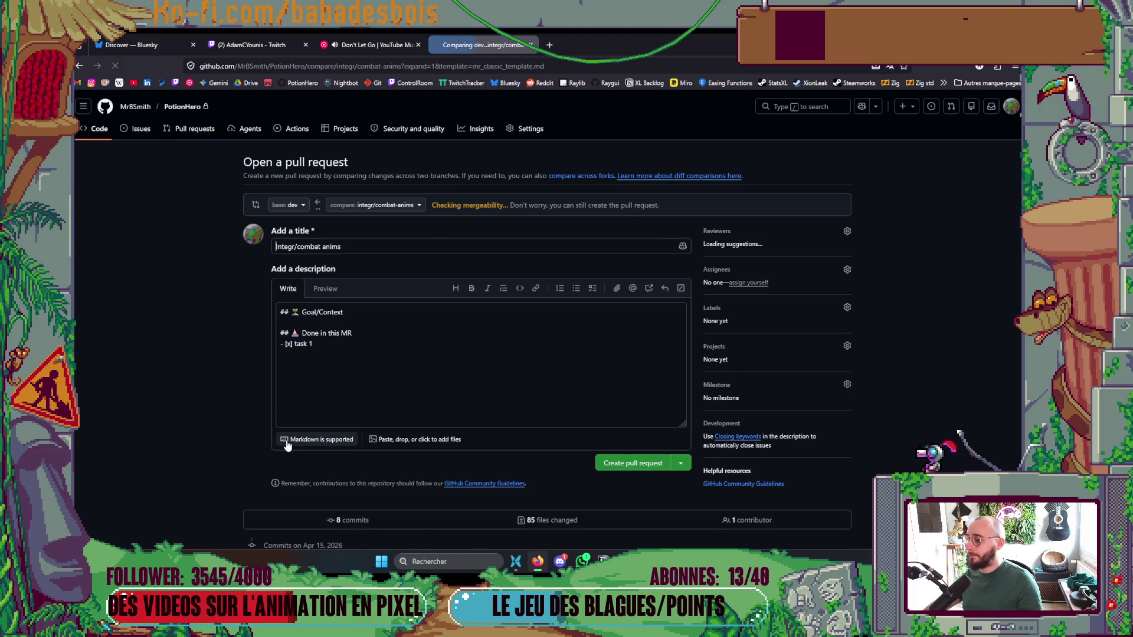
scroll(502, 335, "down", 10)
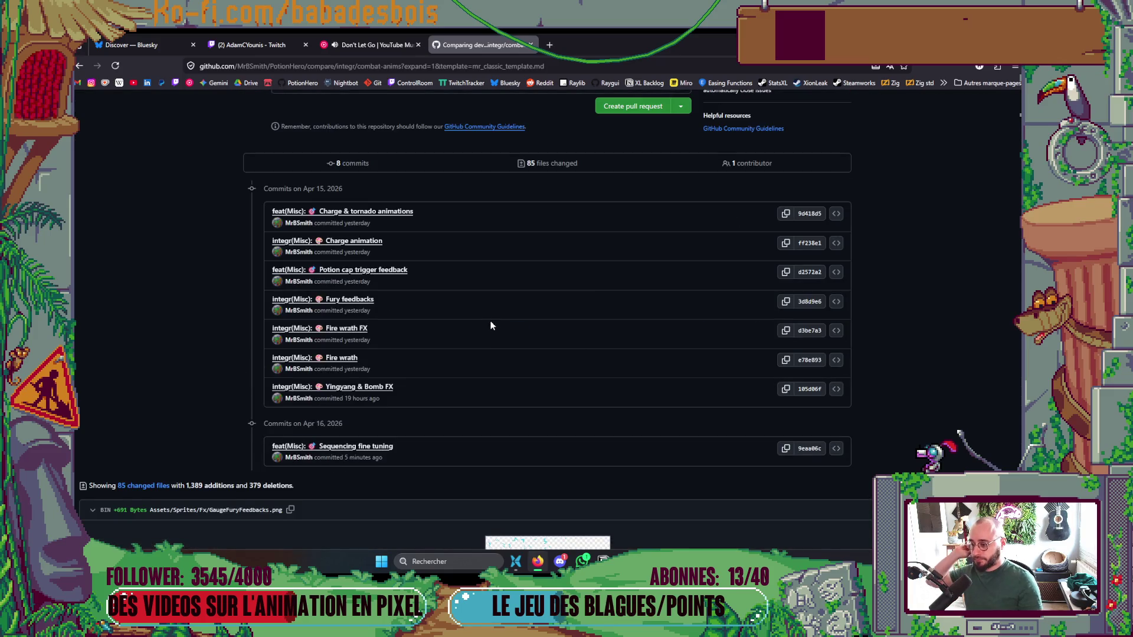
scroll(486, 313, "up", 8)
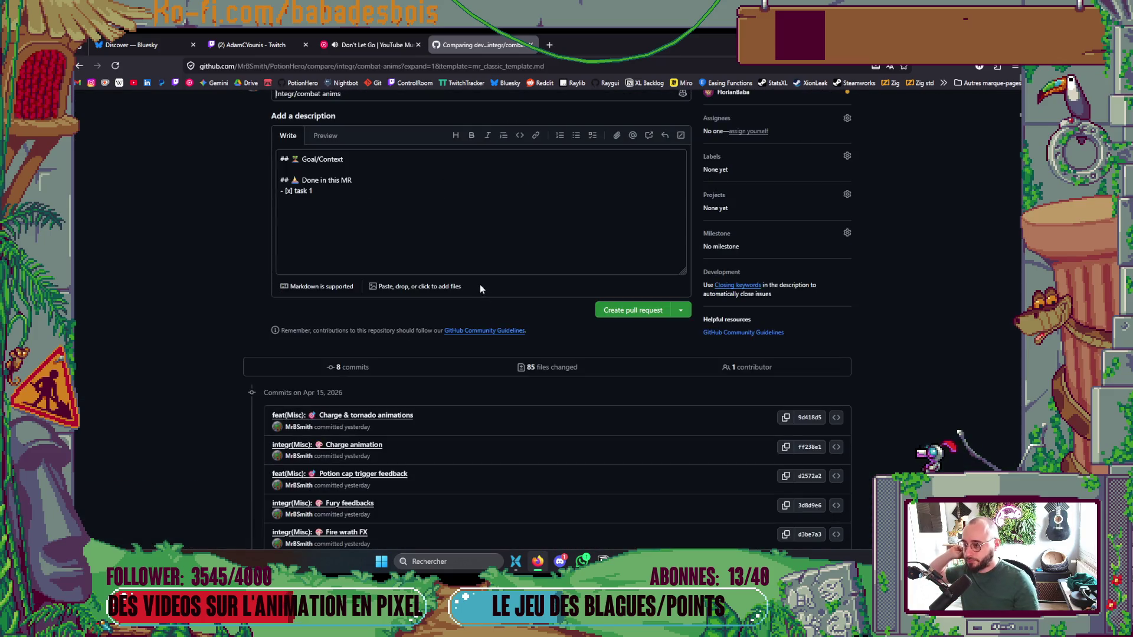
scroll(354, 200, "down", 2)
scroll(342, 181, "down", 2)
scroll(341, 180, "up", 2)
Replace the task 1 placeholder with the checklist item 'Charge FX'.
left_click(328, 140)
key("ctrl+shift+Left")
key("ctrl+shift+Left")
key("BackSpace")
type("Charge ")
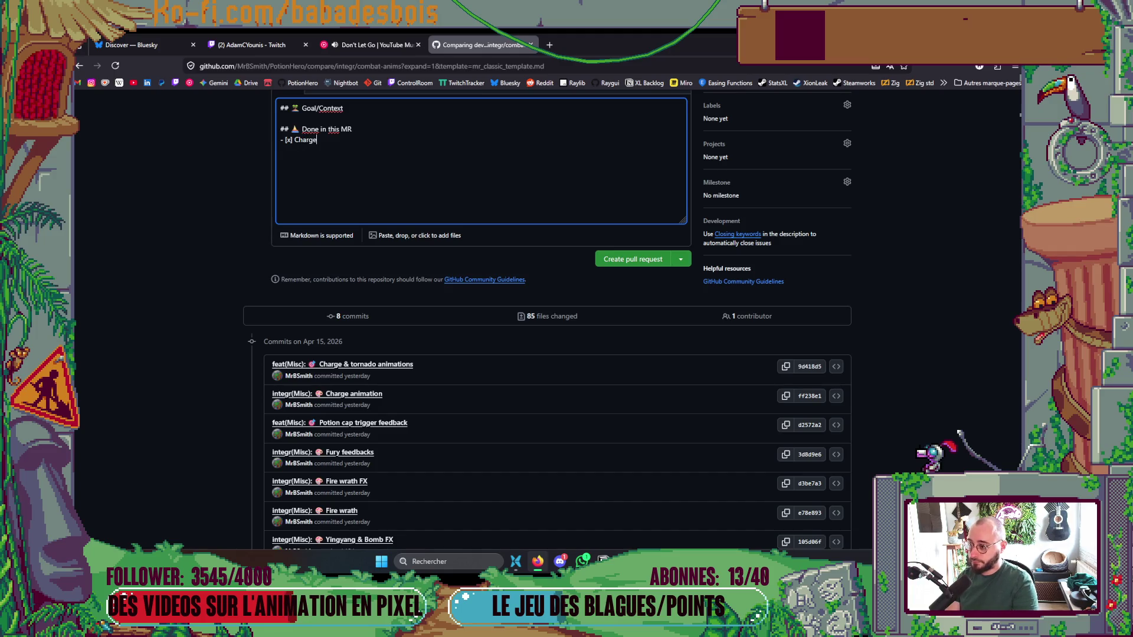
type("an")
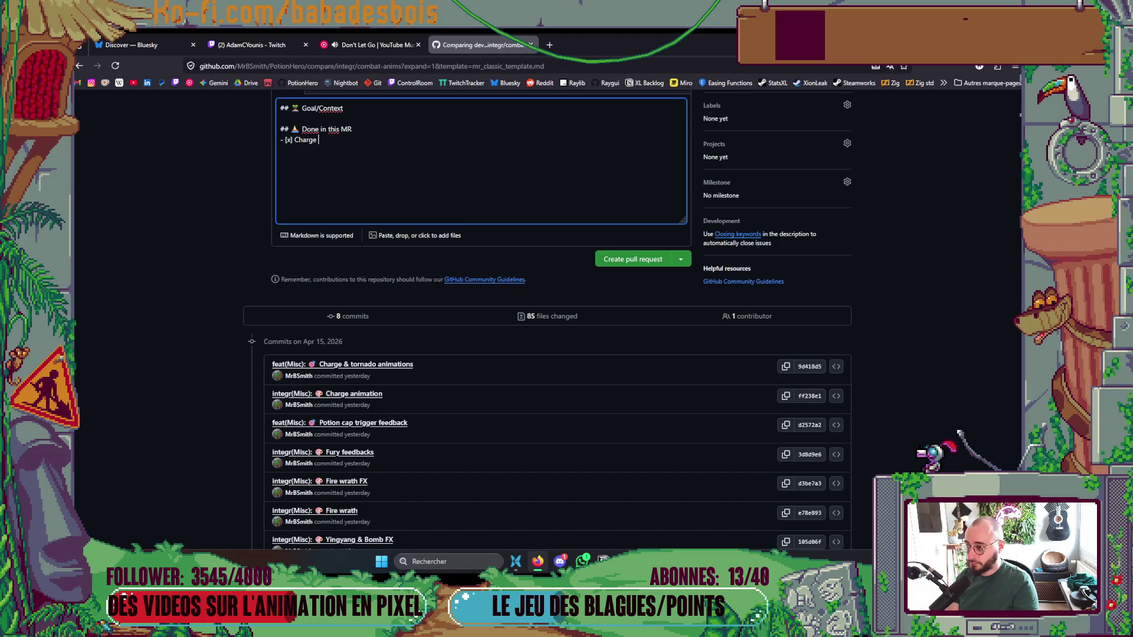
key("BackSpace")
key("BackSpace")
type("FX")
key("Return")
Add a checked 'Tornado FX' item to the checklist.
type("c")
key("BackSpace")
type("x")
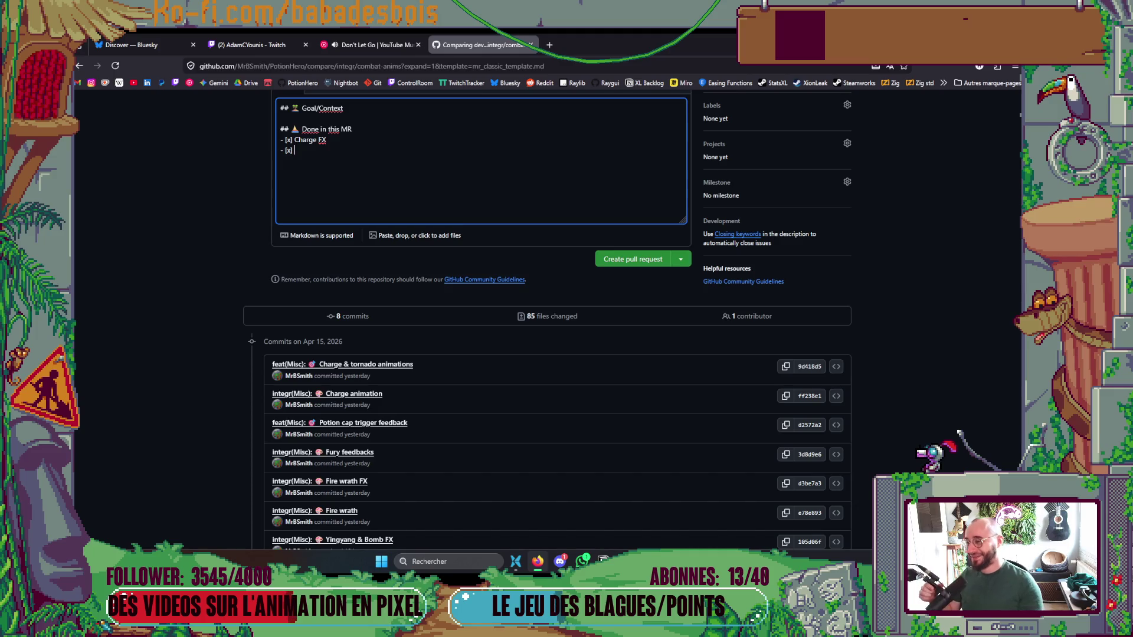
type("Tornado FX")
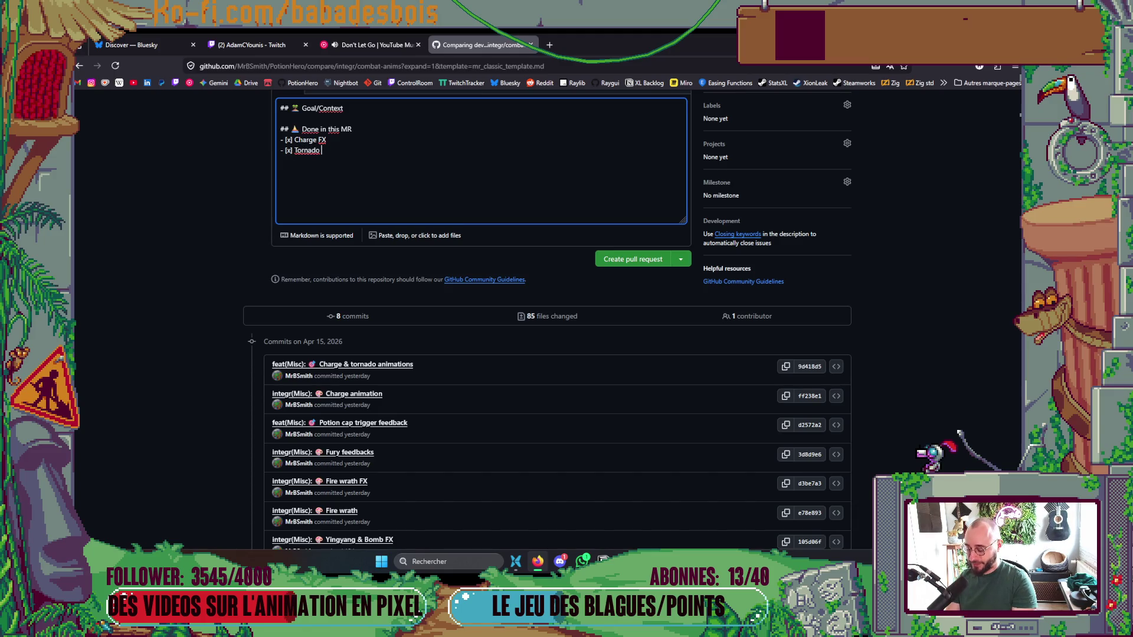
key("Return")
Add a checked 'Potion Cap trigger feedbacks' item.
key("BackSpace")
key("BackSpace")
key("BackSpace")
type("x] Poit")
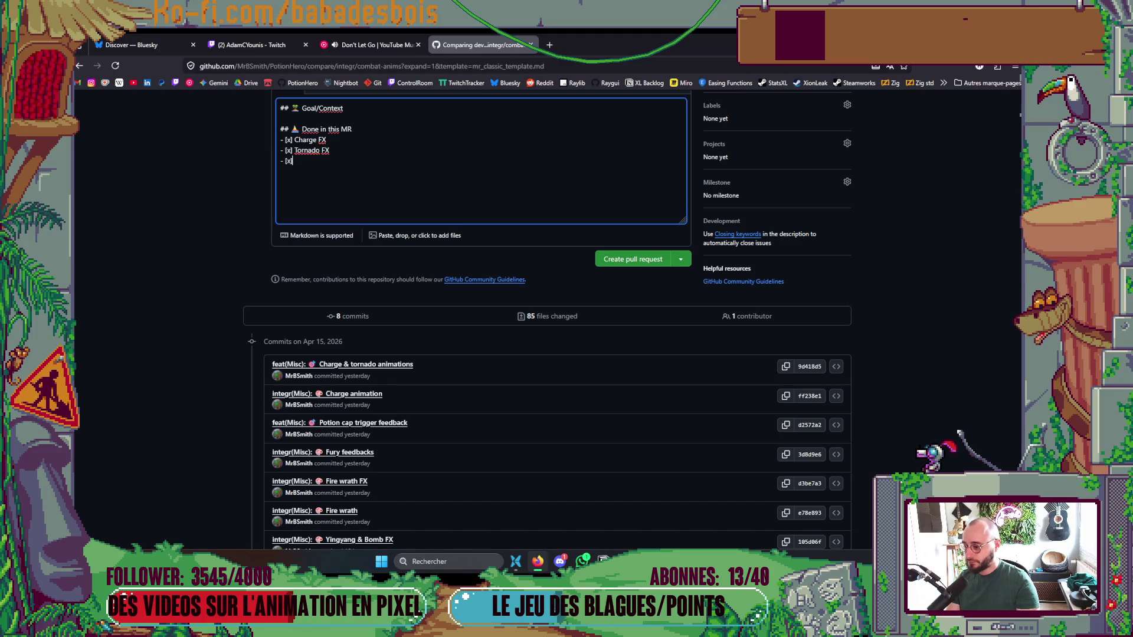
key("BackSpace")
key("BackSpace")
type("tion C")
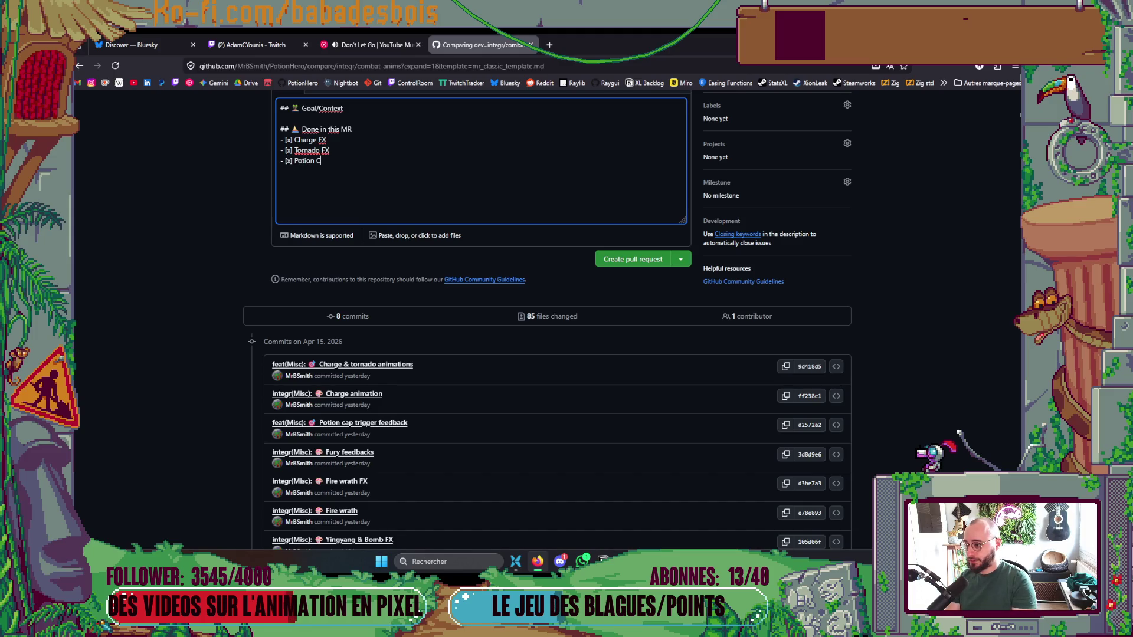
type("ap trigger F")
key("BackSpace")
type("animation")
key("Return")
key("Up")
key("Right")
key("Right")
key("Right")
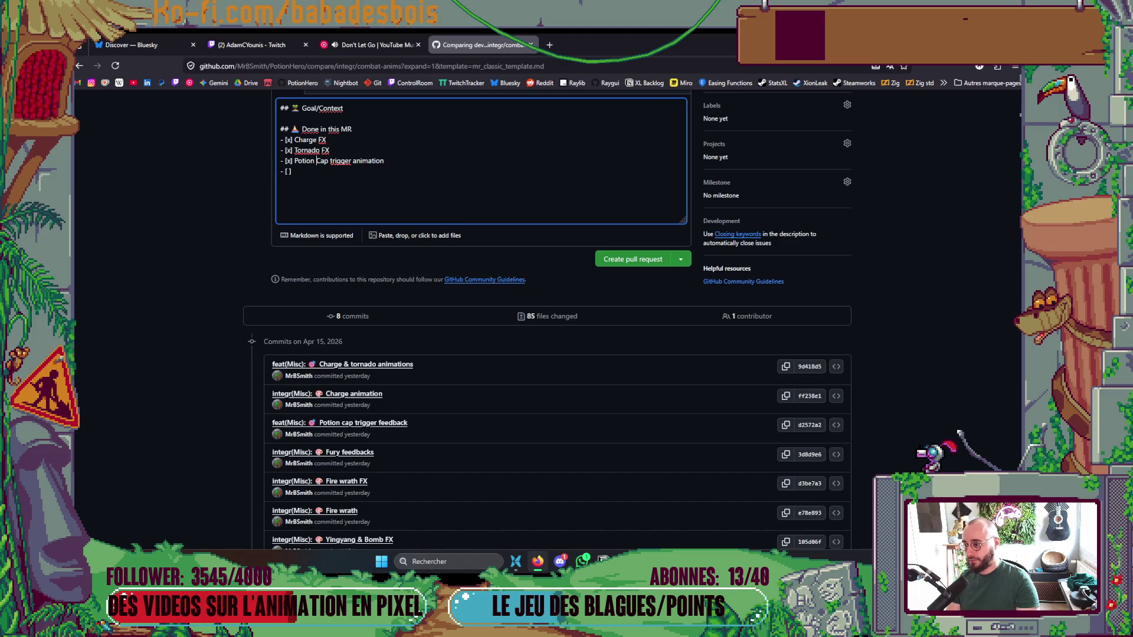
key("shift+End")
key("BackSpace")
type("feed")
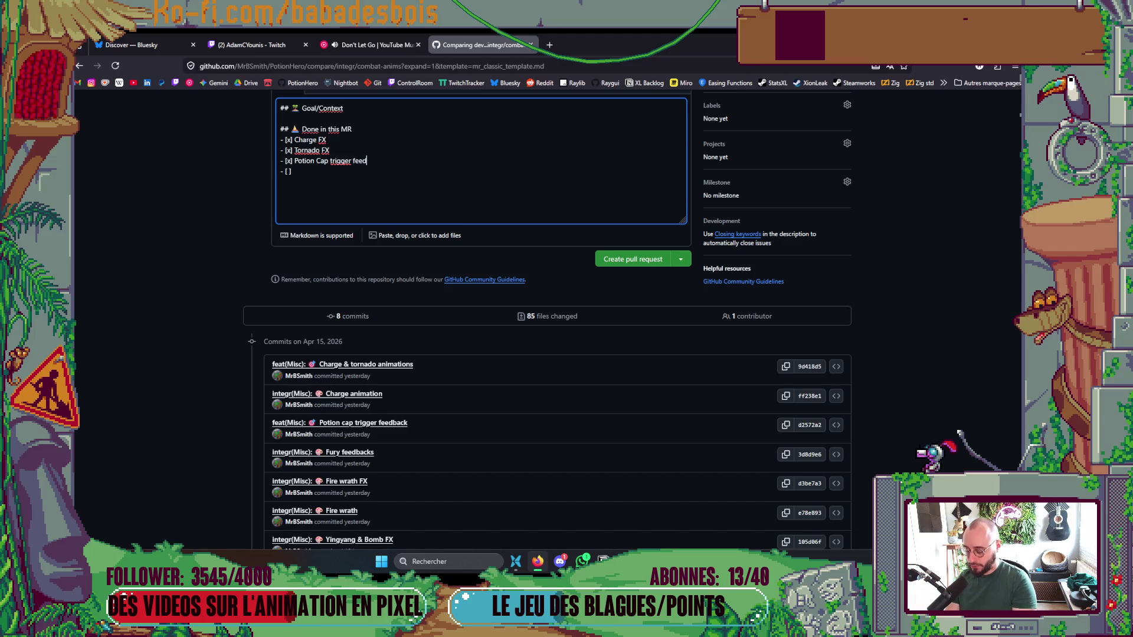
type("backs")
Add checked items 'Fury FX & feedbacks' and 'Fire wrath FX'.
key("Down")
key("Left")
key("Left")
type("x")
key("End")
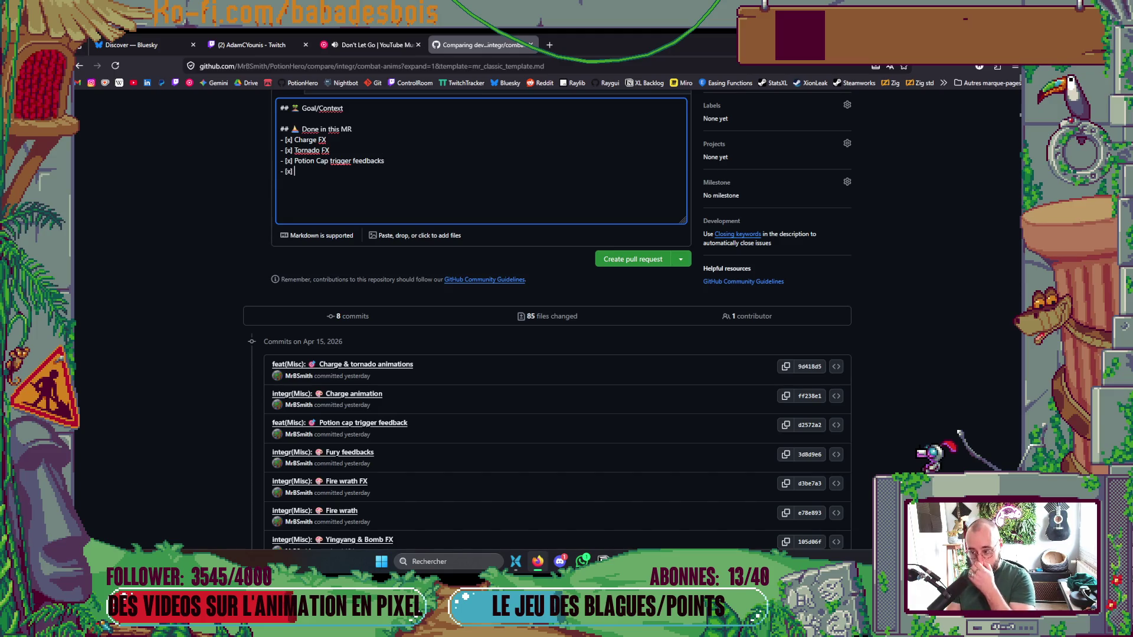
type("Fury")
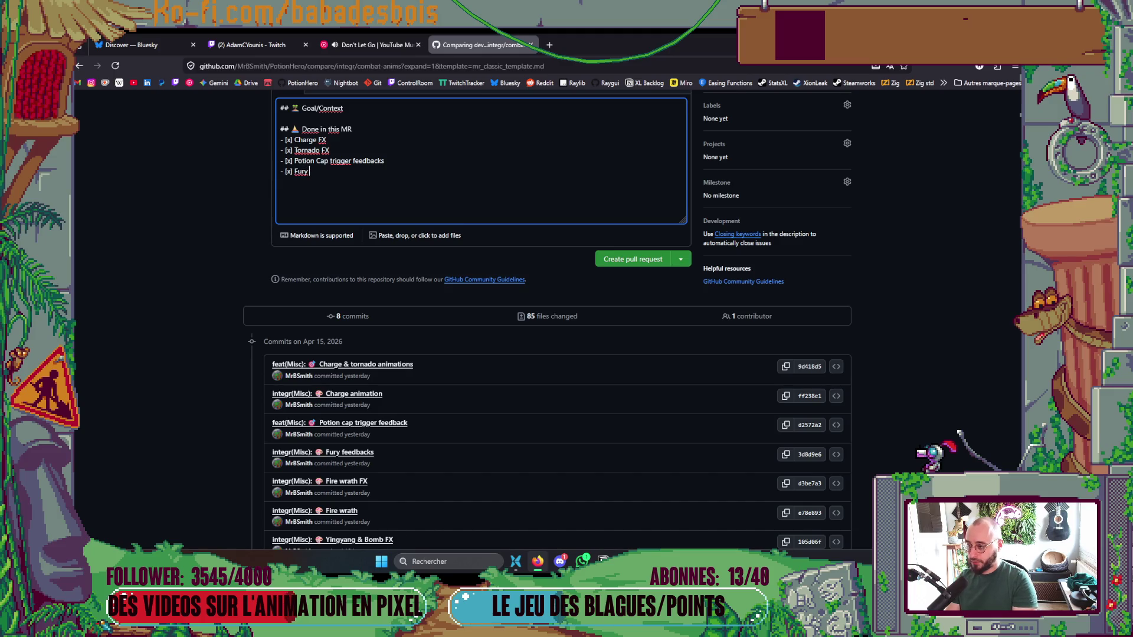
type(" FX 7")
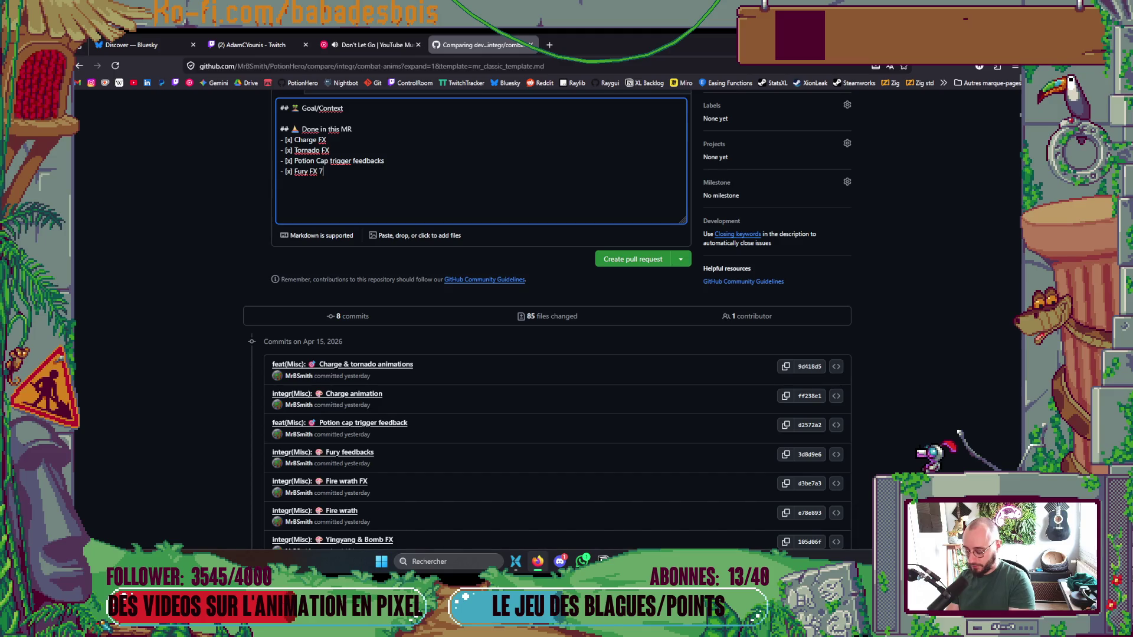
key("BackSpace")
type("& feed")
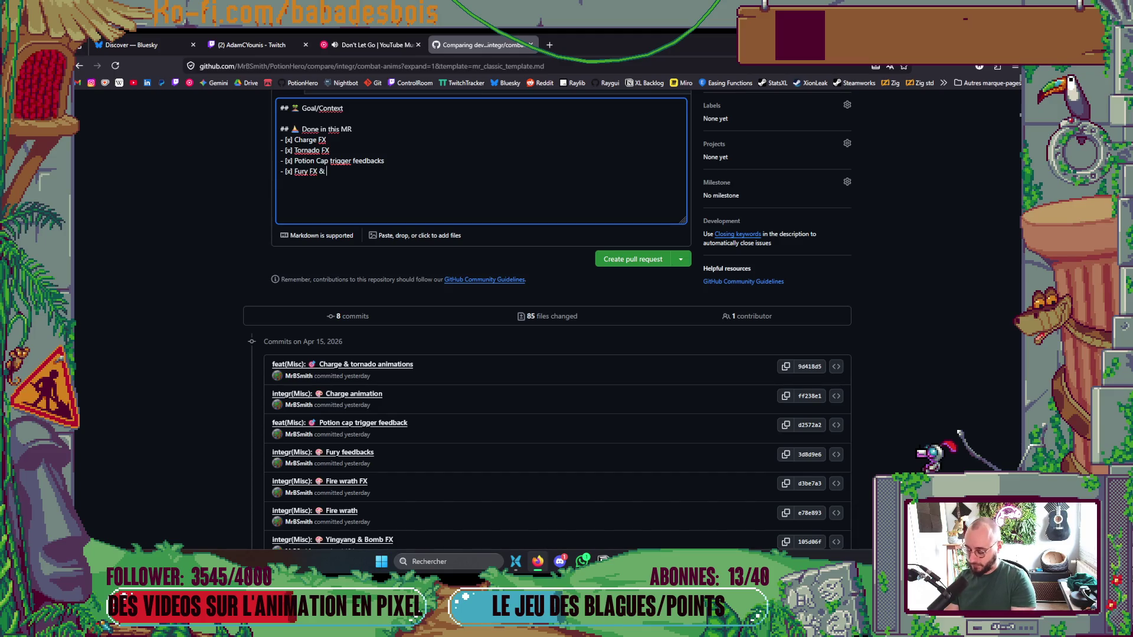
type("backs")
key("Return")
type("[x] ")
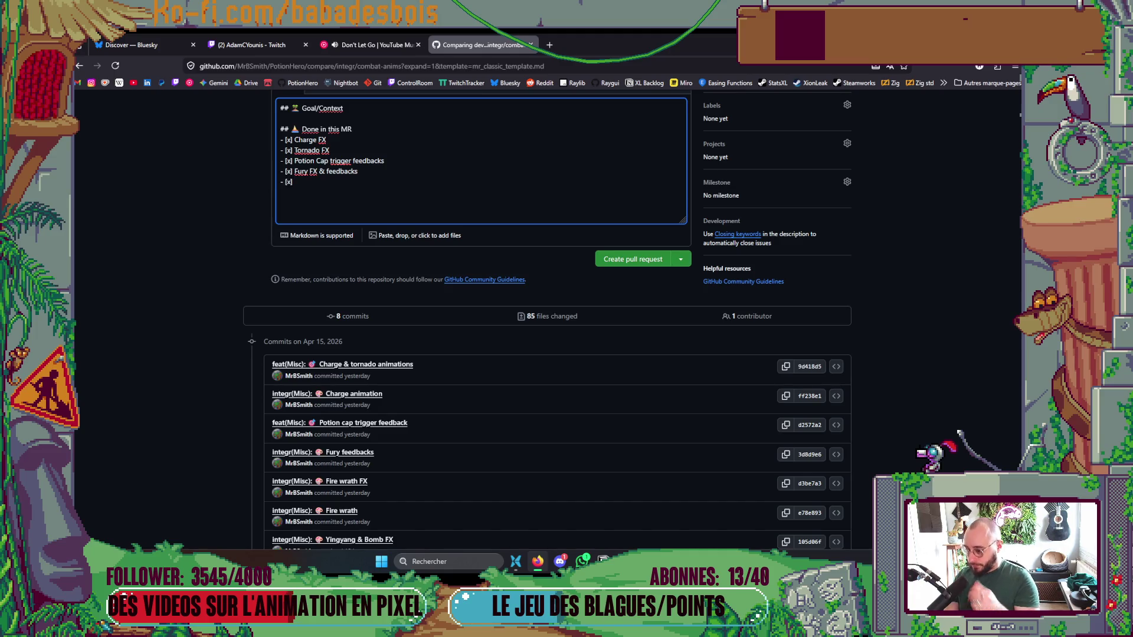
type("Fire we")
key("BackSpace")
type("rath")
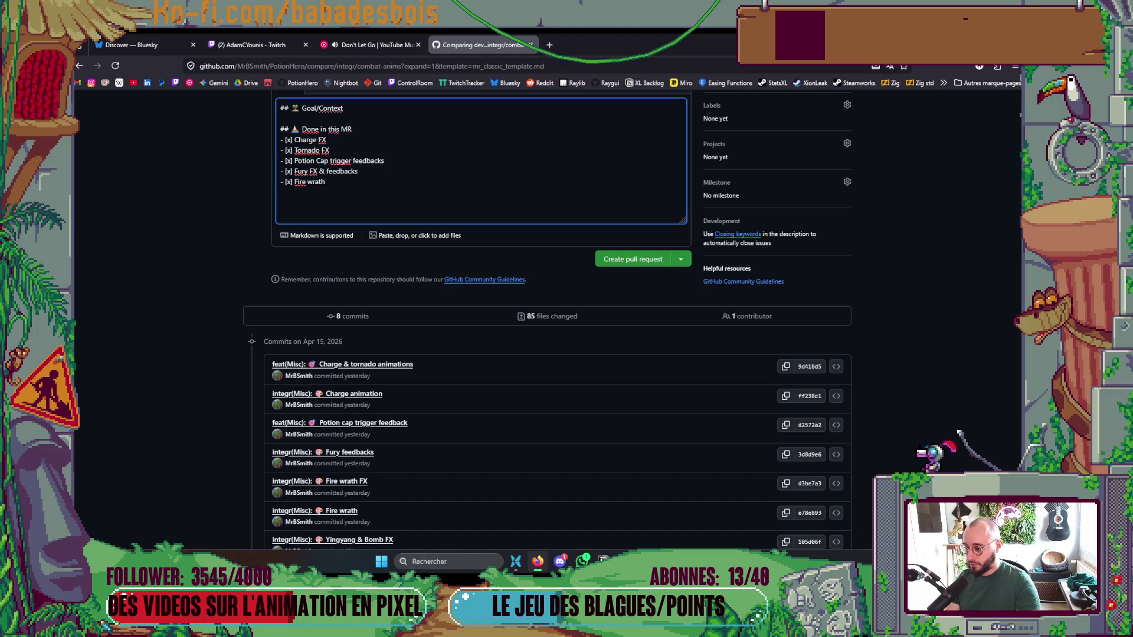
type(" FX")
key("Return")
Add 'Yingyang FX', 'Bomb FX' and 'Sequencing fine tuning' items, then create the pull request.
key("BackSpace")
key("BackSpace")
type("x] ")
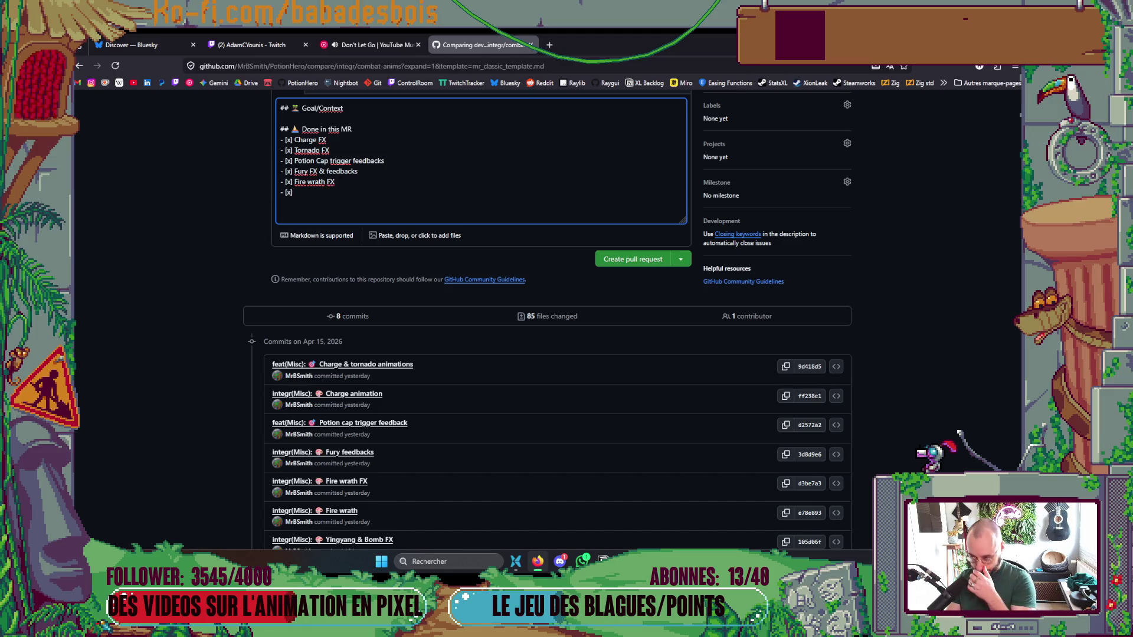
type("Yingyang")
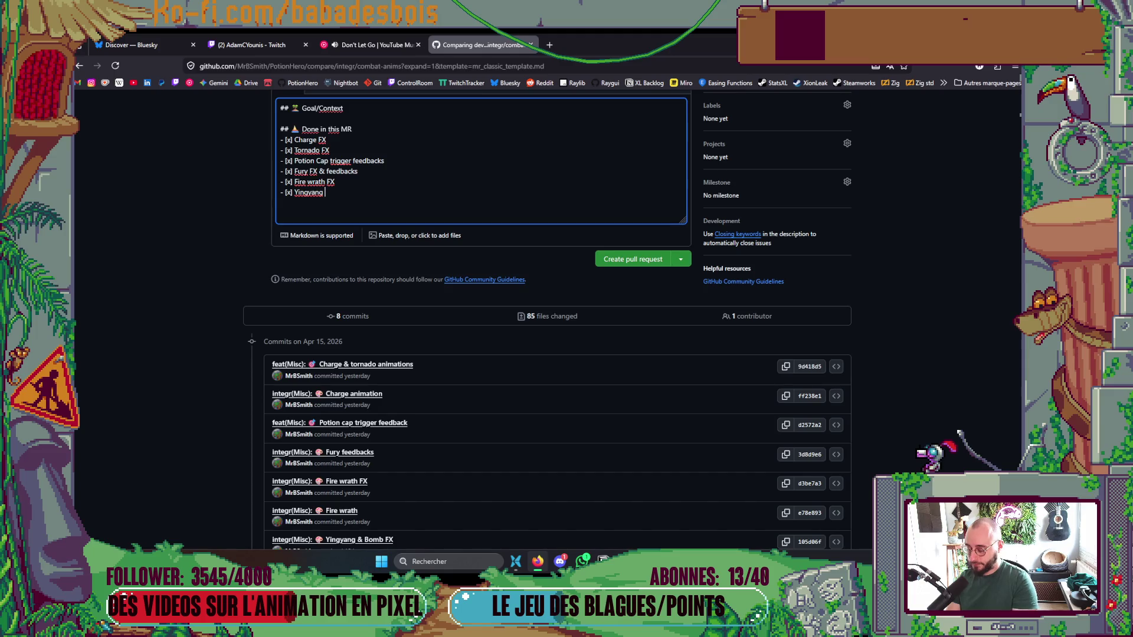
type(" FX")
key("Return")
key("BackSpace")
key("BackSpace")
type("x] Bomb FX")
key("Return")
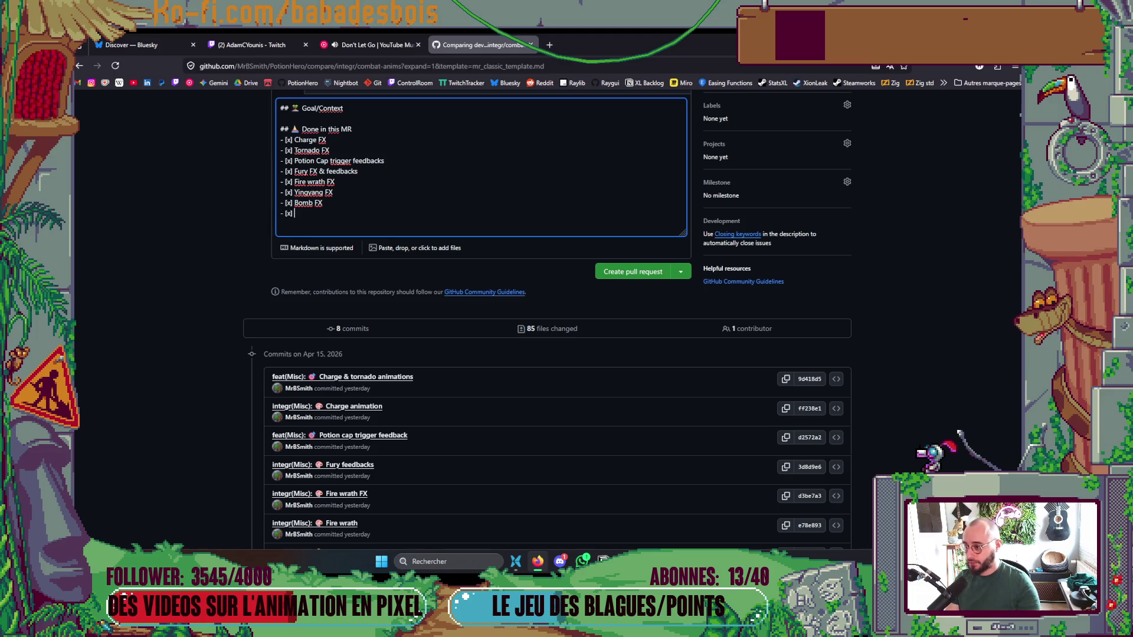
scroll(381, 171, "down", 2)
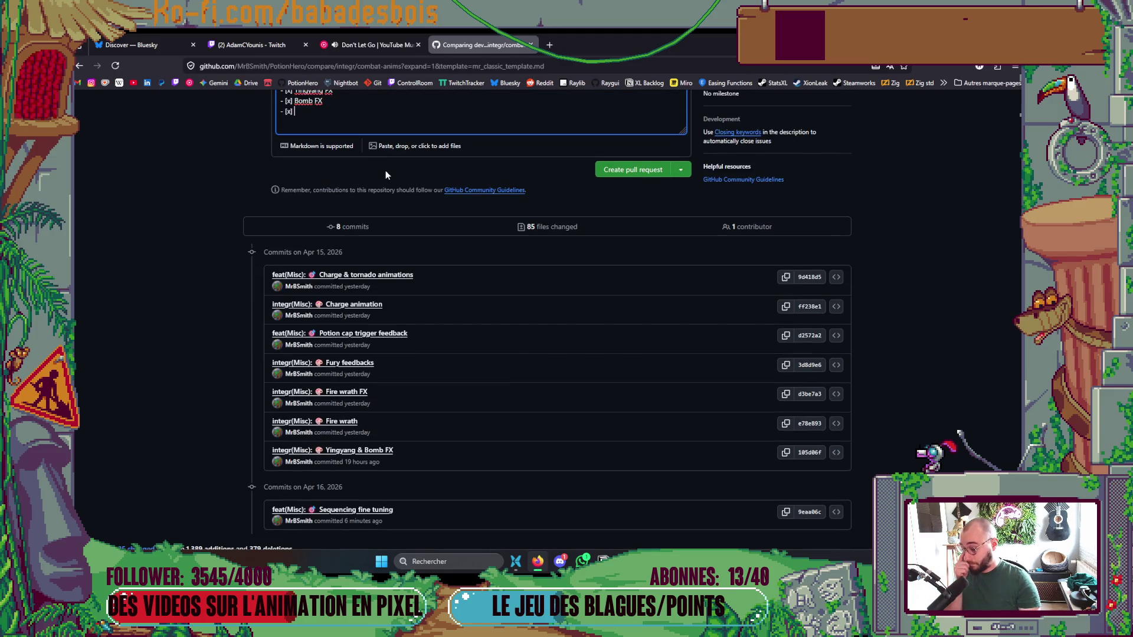
scroll(394, 173, "up", 2)
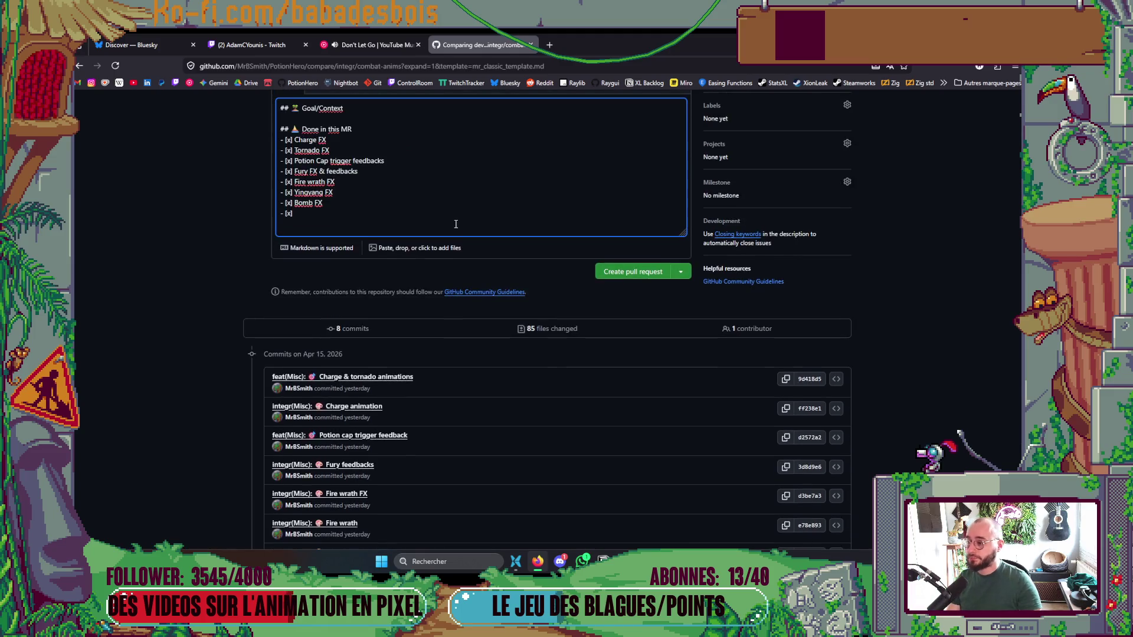
type(" Sequ")
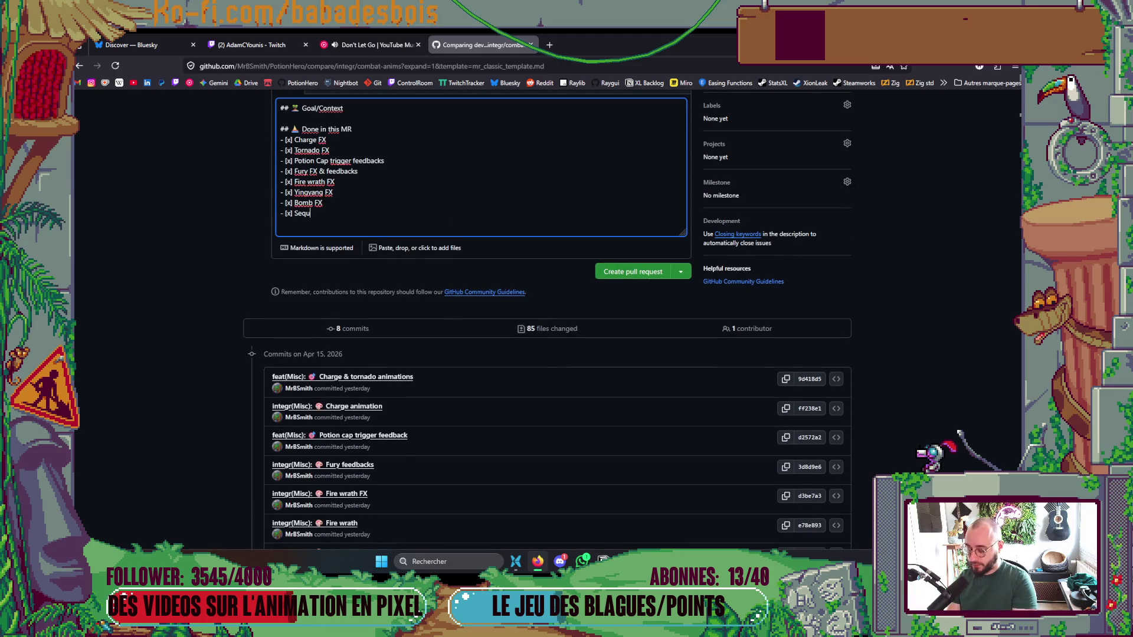
type("encing fine")
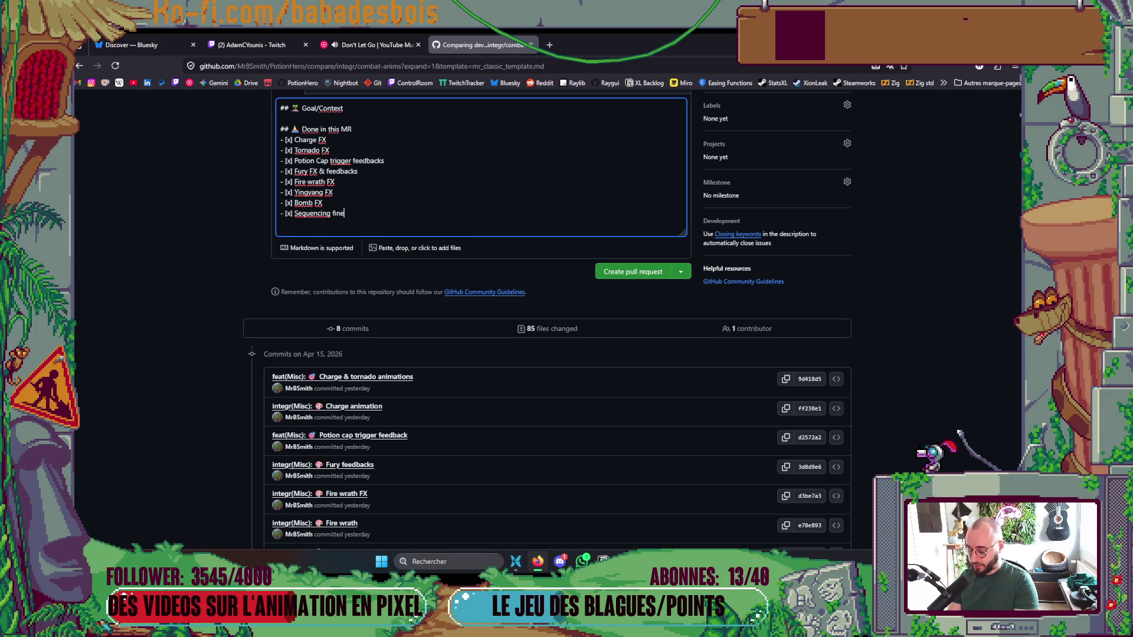
type(" tuning")
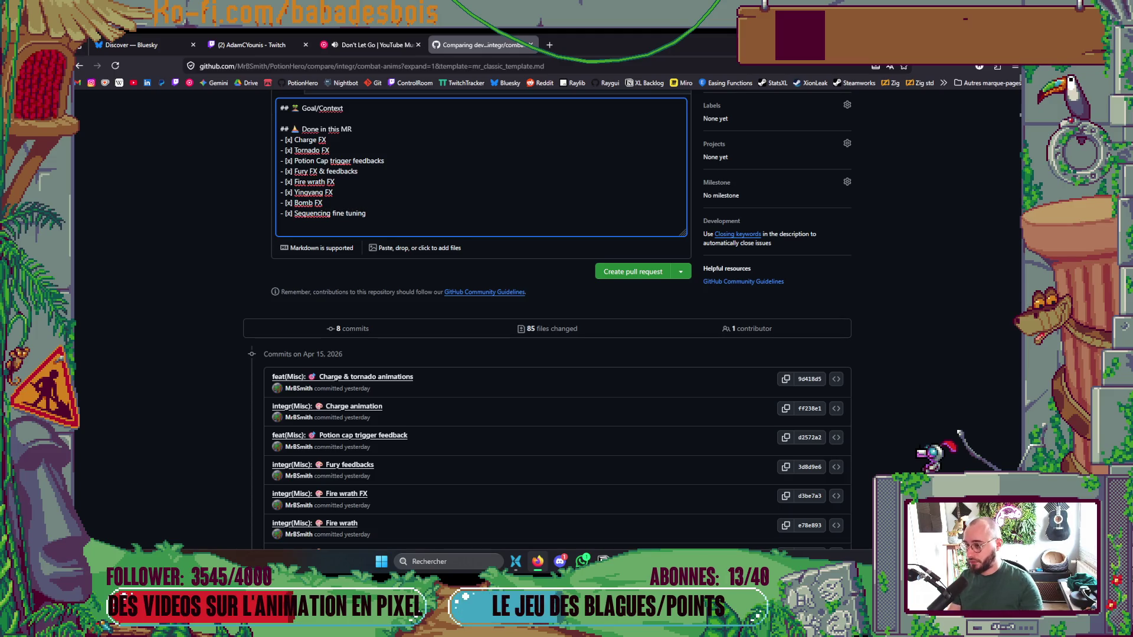
scroll(547, 319, "up", 3)
left_click(632, 419)
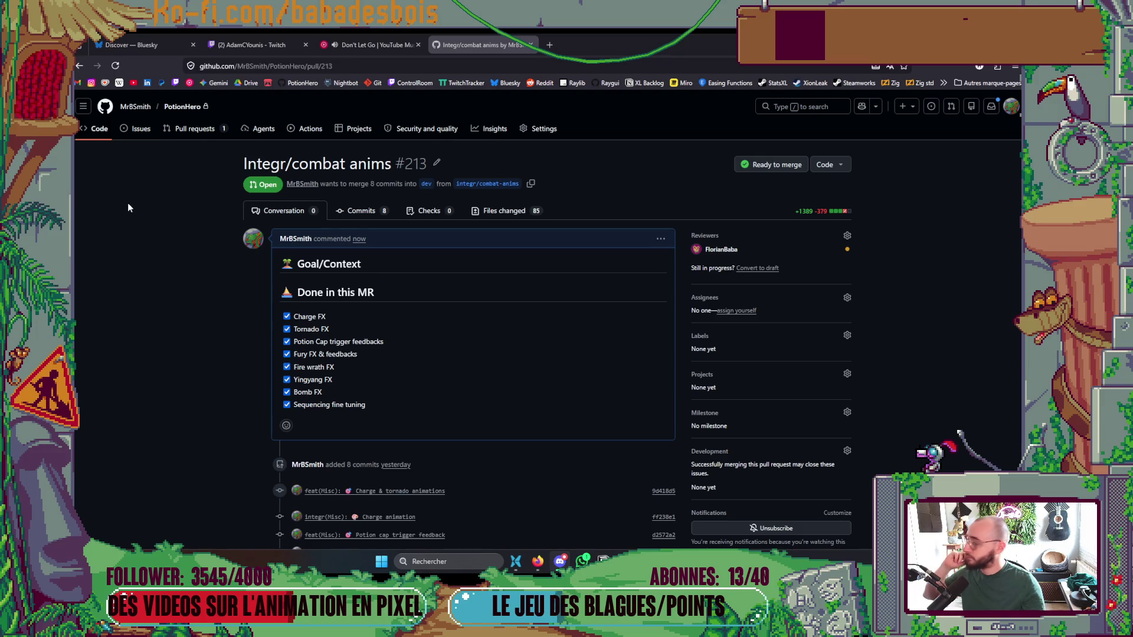
Select PR #213's web address, review its commit list, and switch to the Twitch tab.
left_click(389, 70)
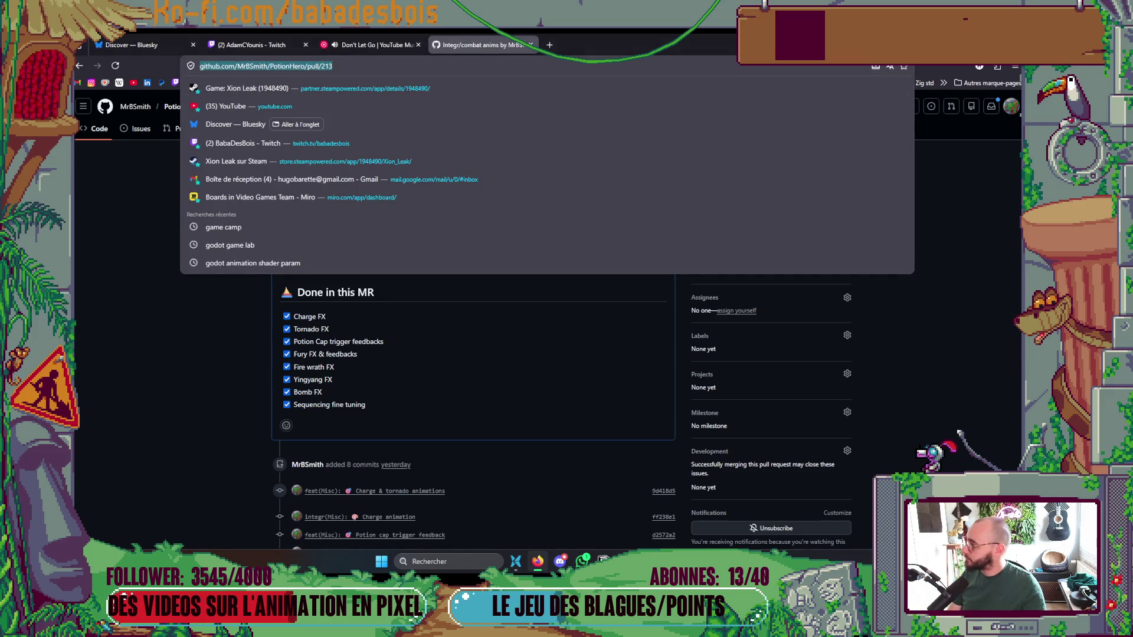
key("Escape")
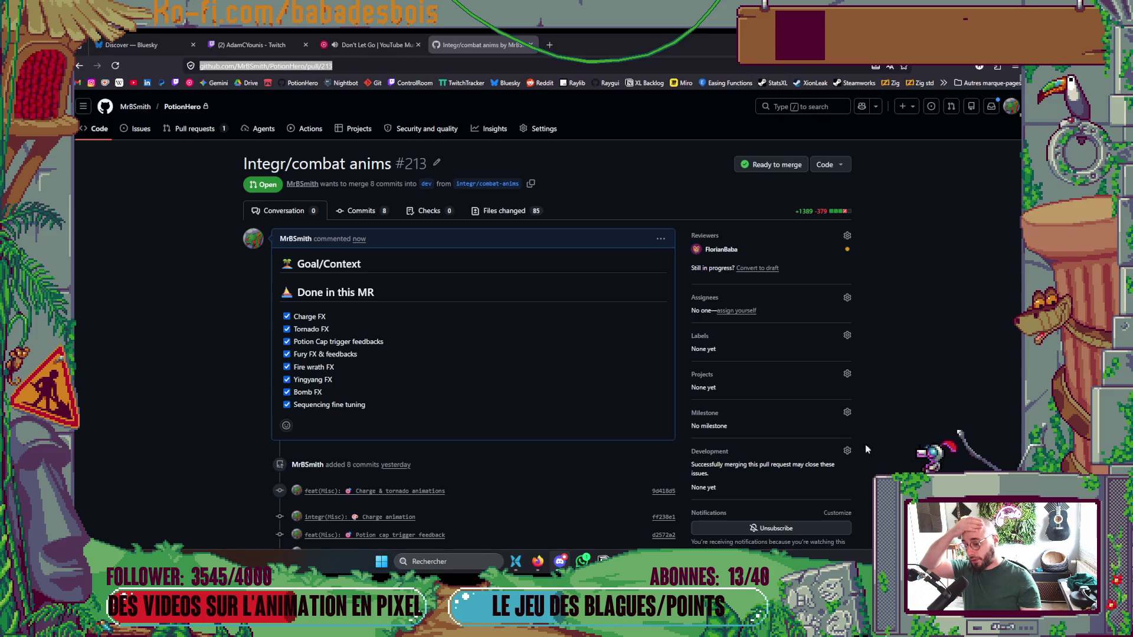
scroll(727, 546, "down", 3)
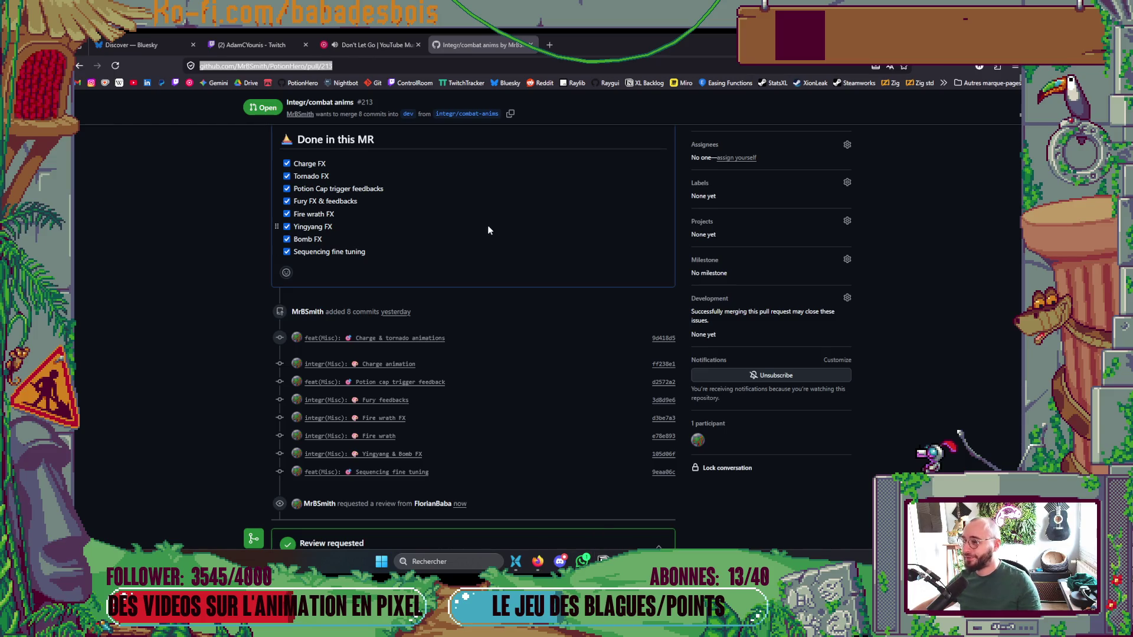
left_click(266, 43)
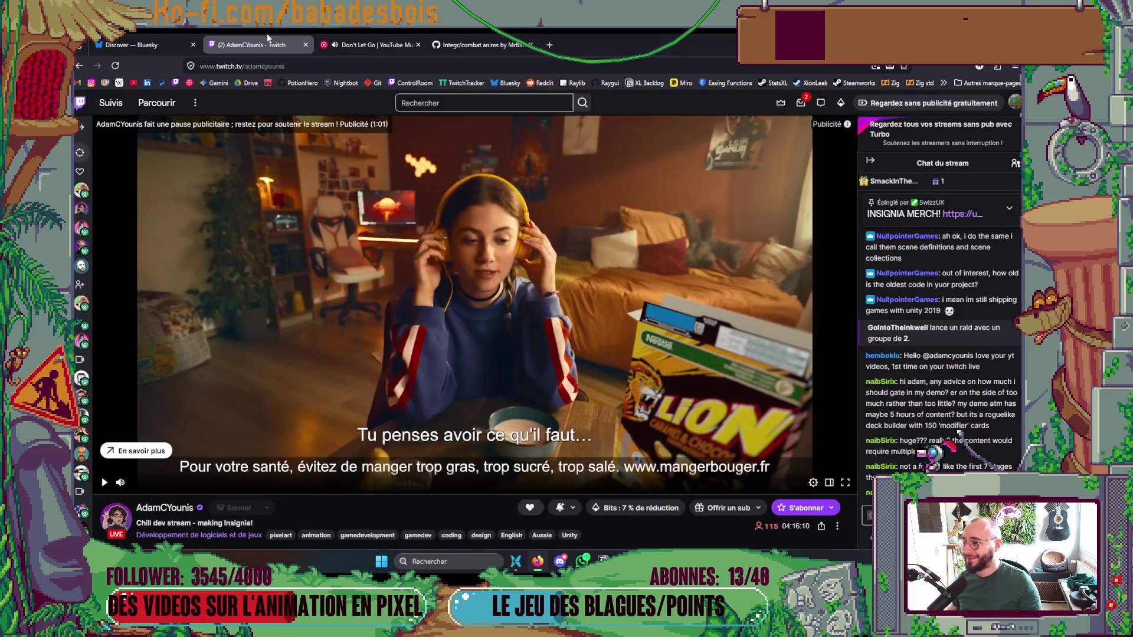
Close the Twitch tab, switch to the Notion Backlog board, and close its task panel.
left_click(305, 45)
key("alt+Tab")
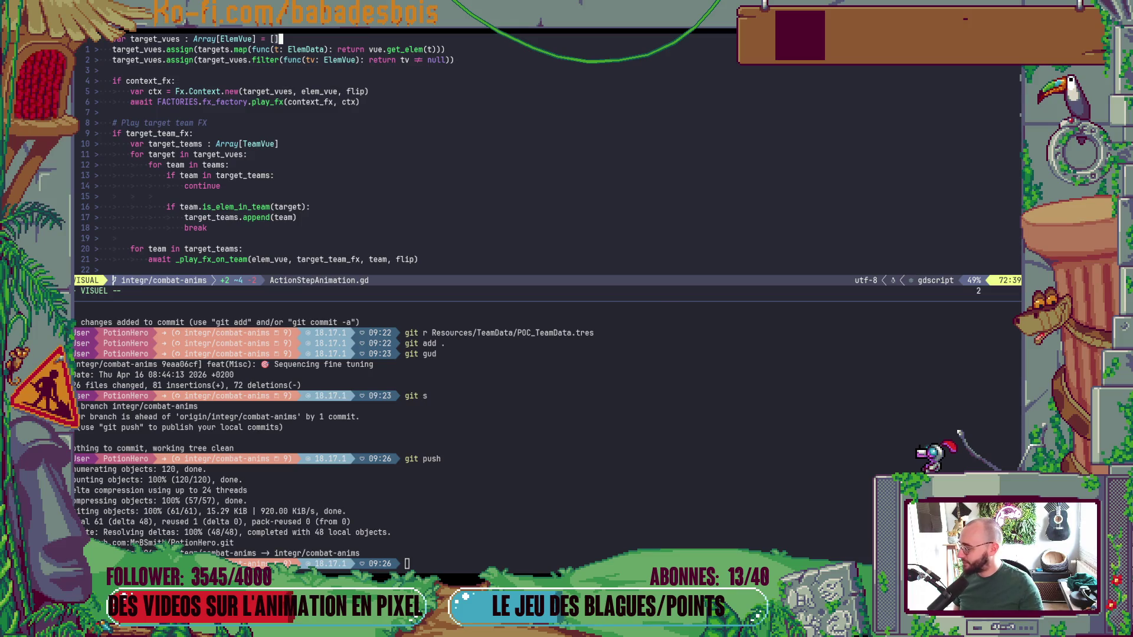
key("alt+Tab")
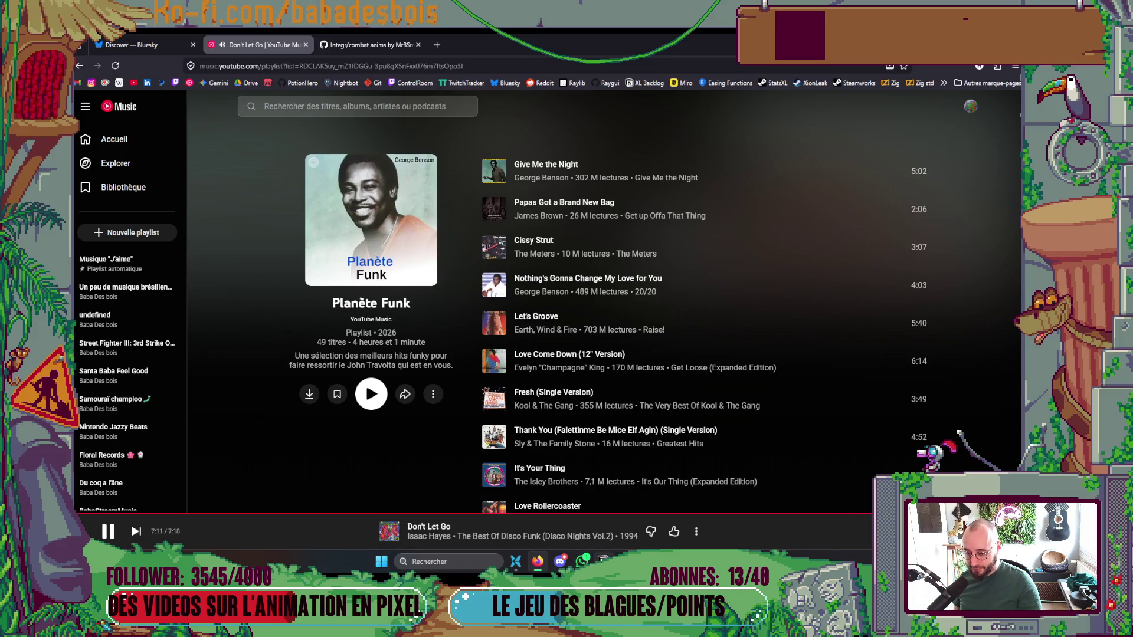
key("alt+Tab")
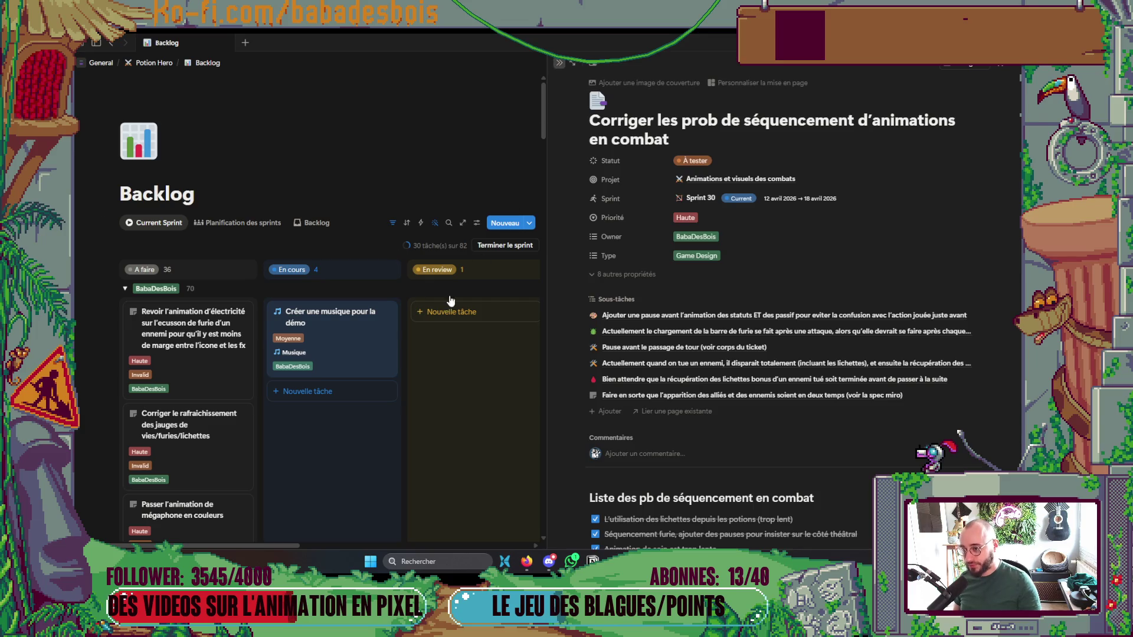
left_click(450, 301)
scroll(413, 288, "down", 3)
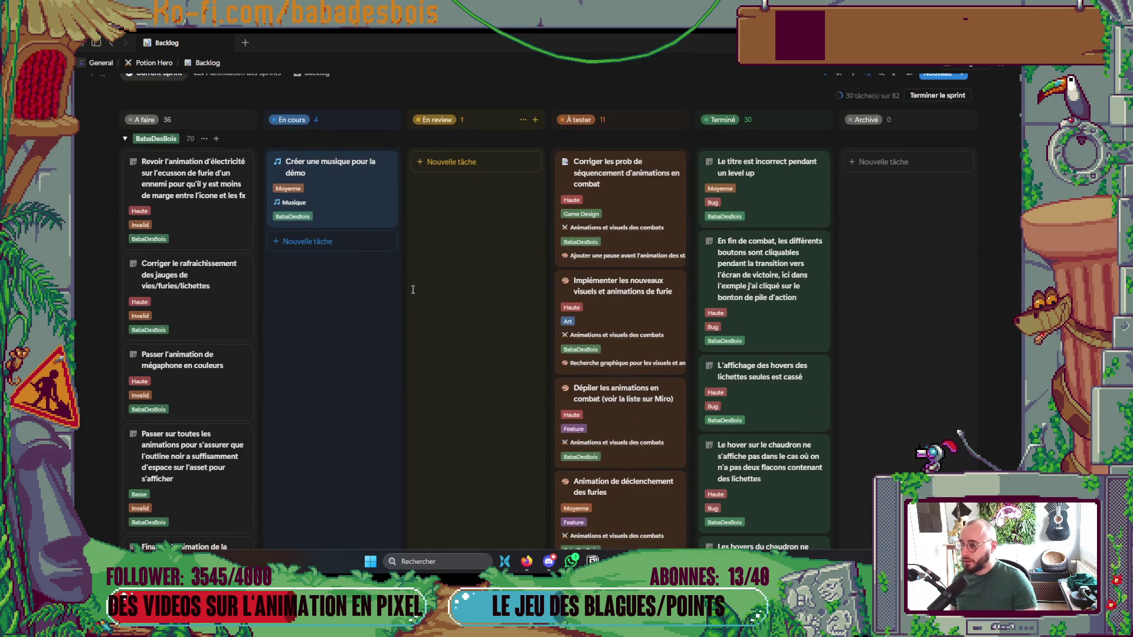
Drag the life/fury/lichette gauge-refresh fix task into En cours.
scroll(413, 288, "down", 2)
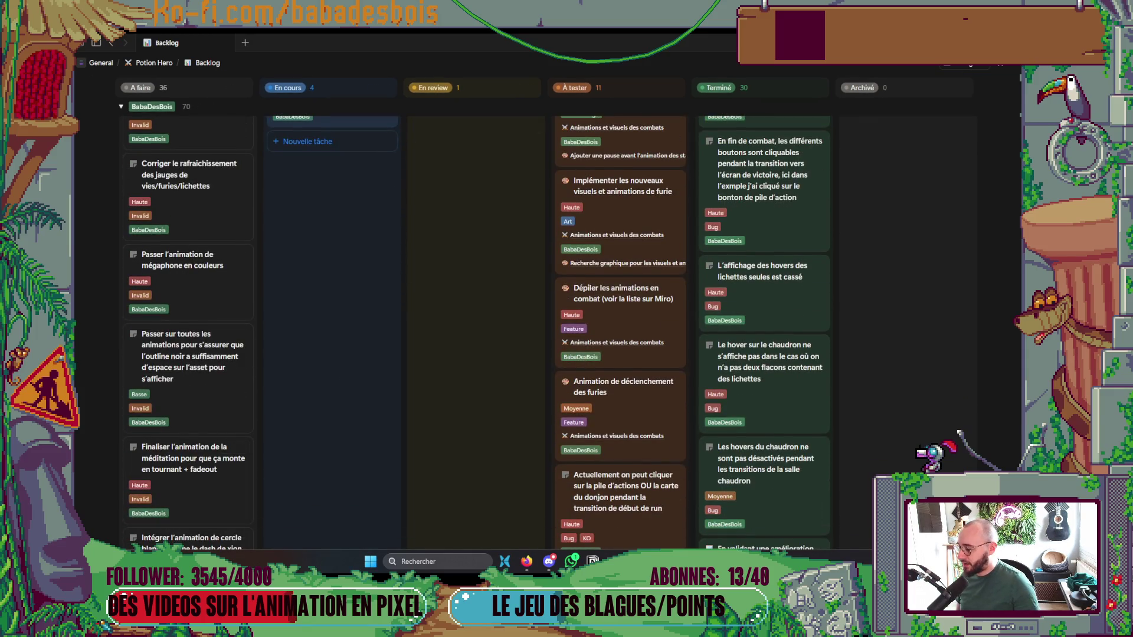
scroll(288, 346, "down", 1)
scroll(298, 343, "up", 3)
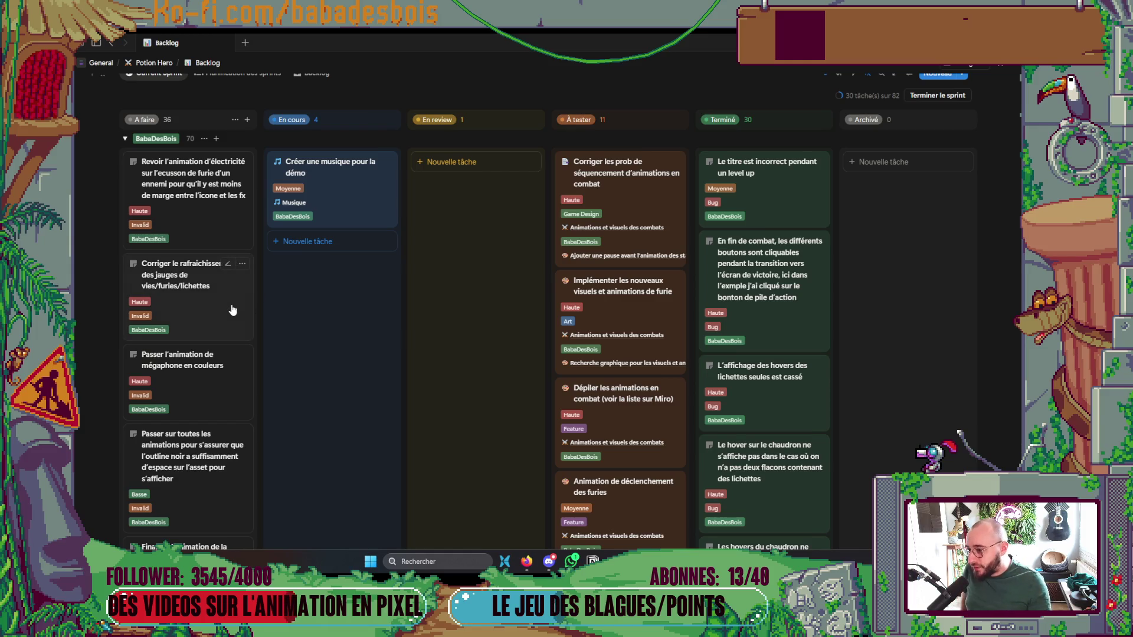
mouse_move(232, 309)
left_mouse_down()
mouse_move(360, 293)
mouse_move(382, 345)
left_mouse_up()
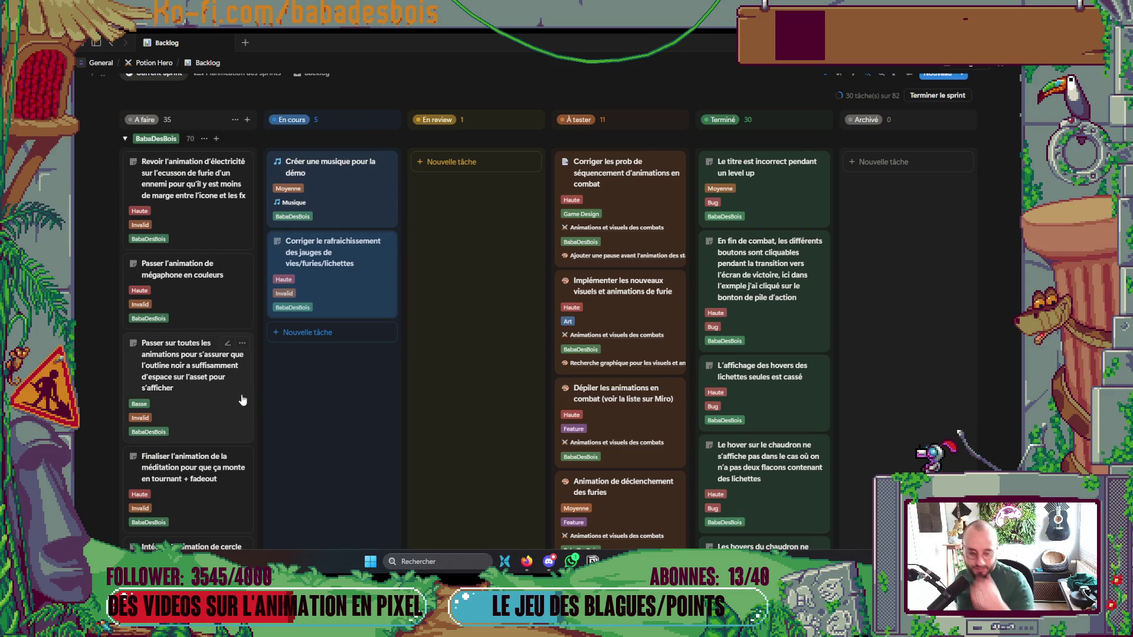
Drag 'Créer une musique pour la démo' back to A faire.
scroll(271, 410, "down", 3)
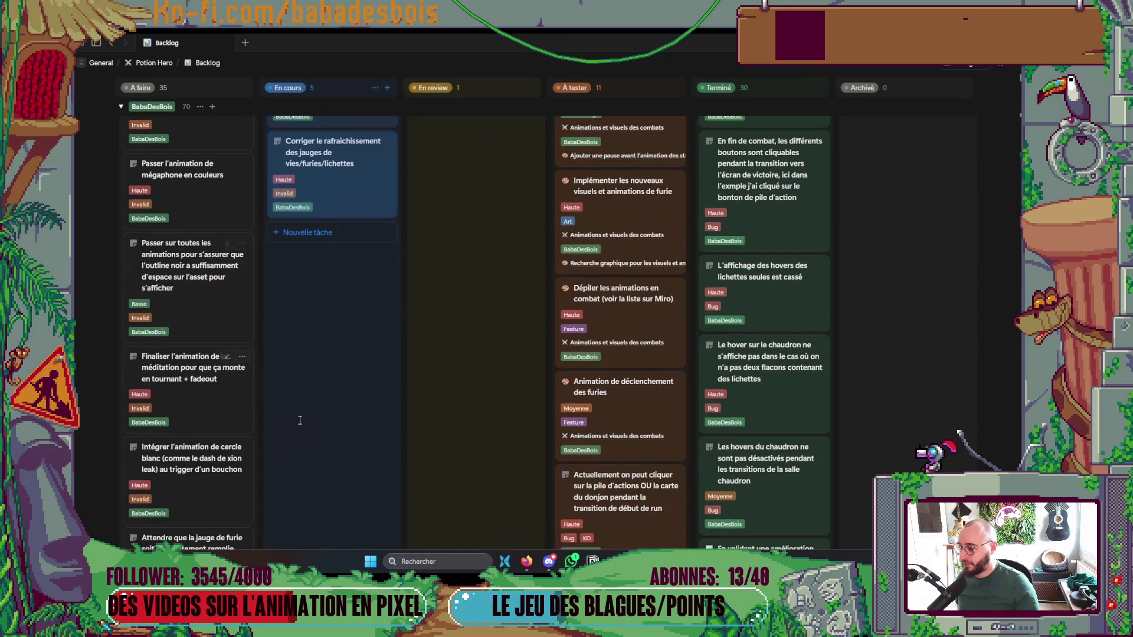
scroll(373, 416, "down", 1)
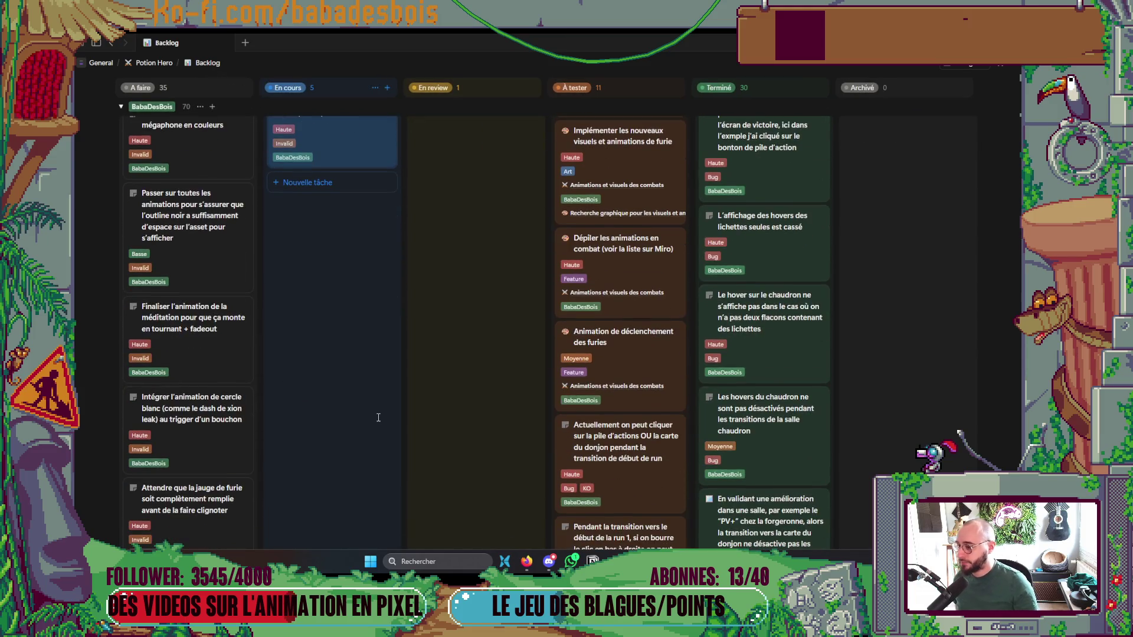
scroll(379, 417, "up", 5)
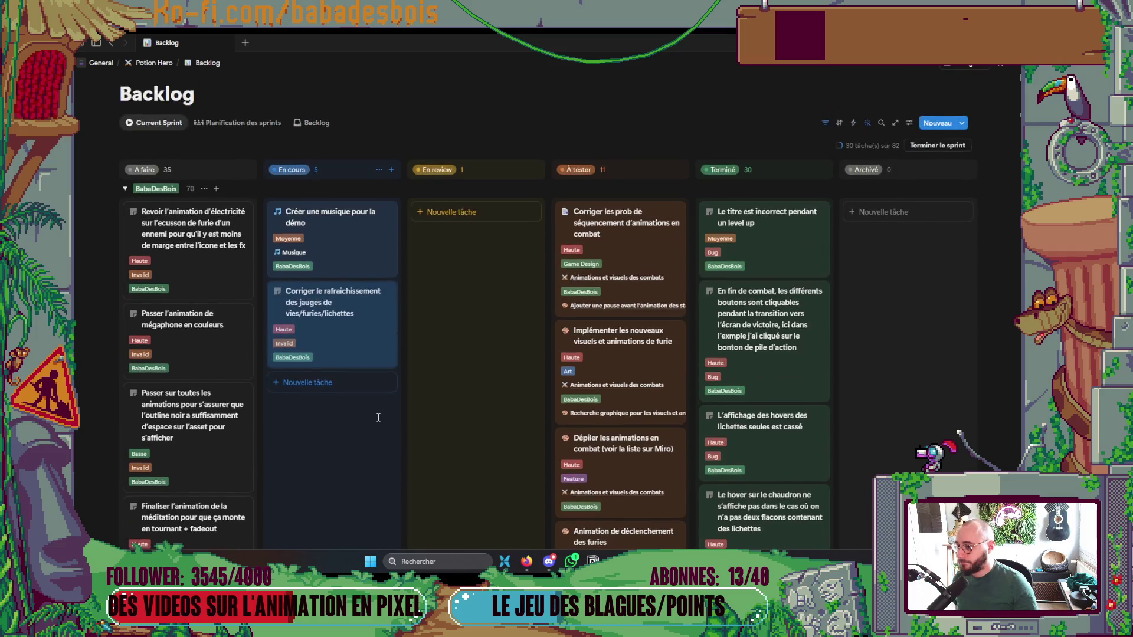
mouse_move(334, 236)
left_mouse_down()
mouse_move(203, 215)
mouse_move(202, 241)
left_mouse_up()
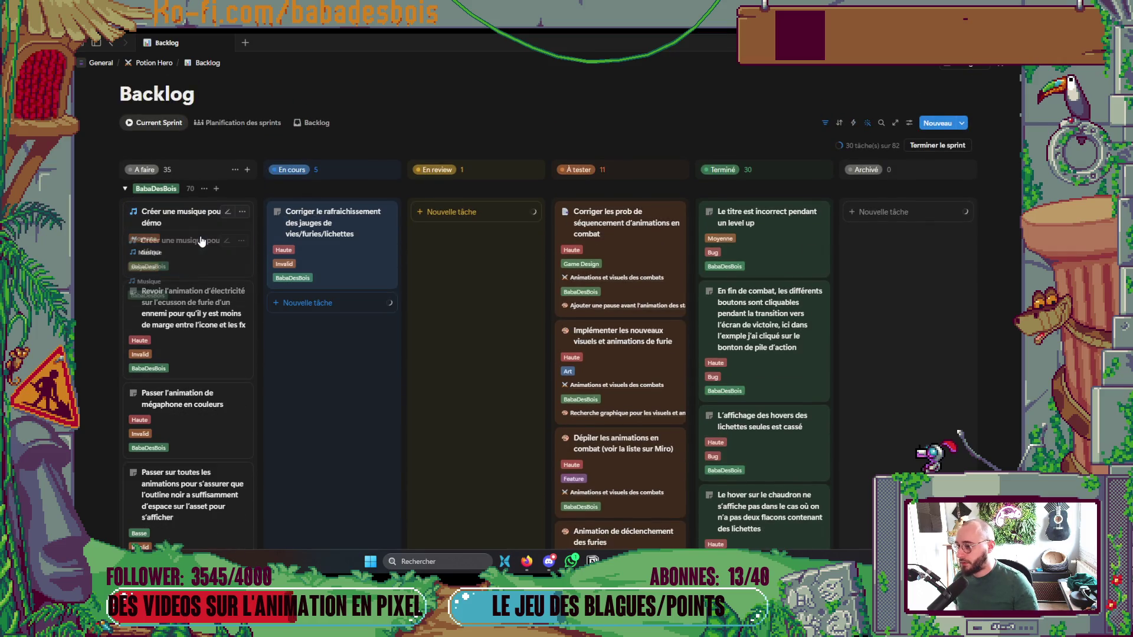
Scroll the board and open the disappearing-lichettes bug task's details.
scroll(294, 417, "down", 5)
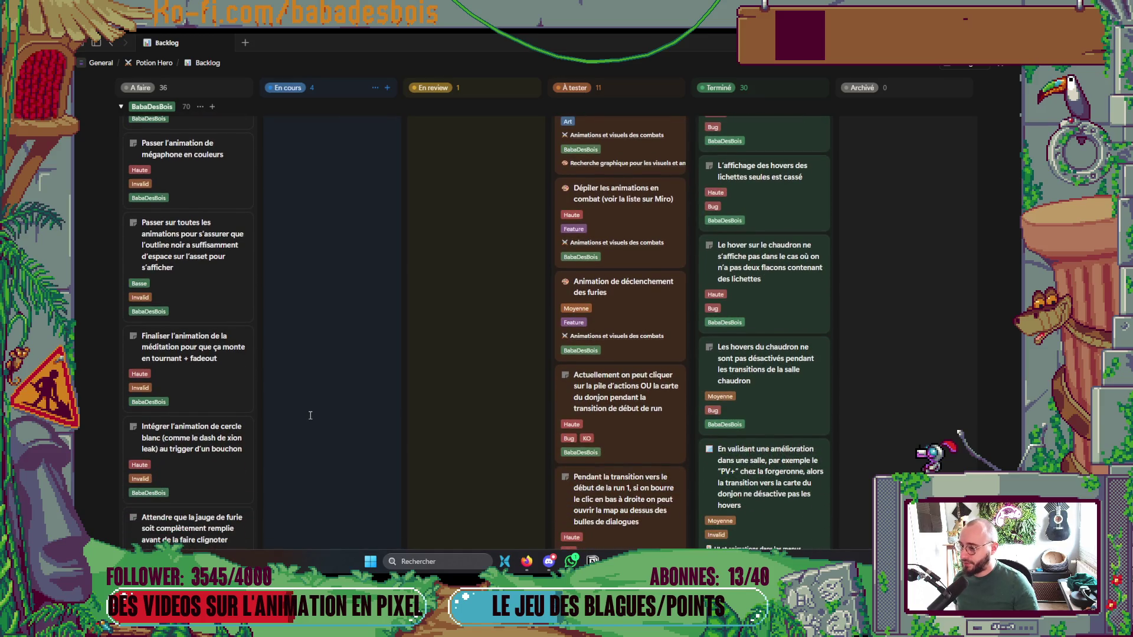
scroll(310, 416, "down", 2)
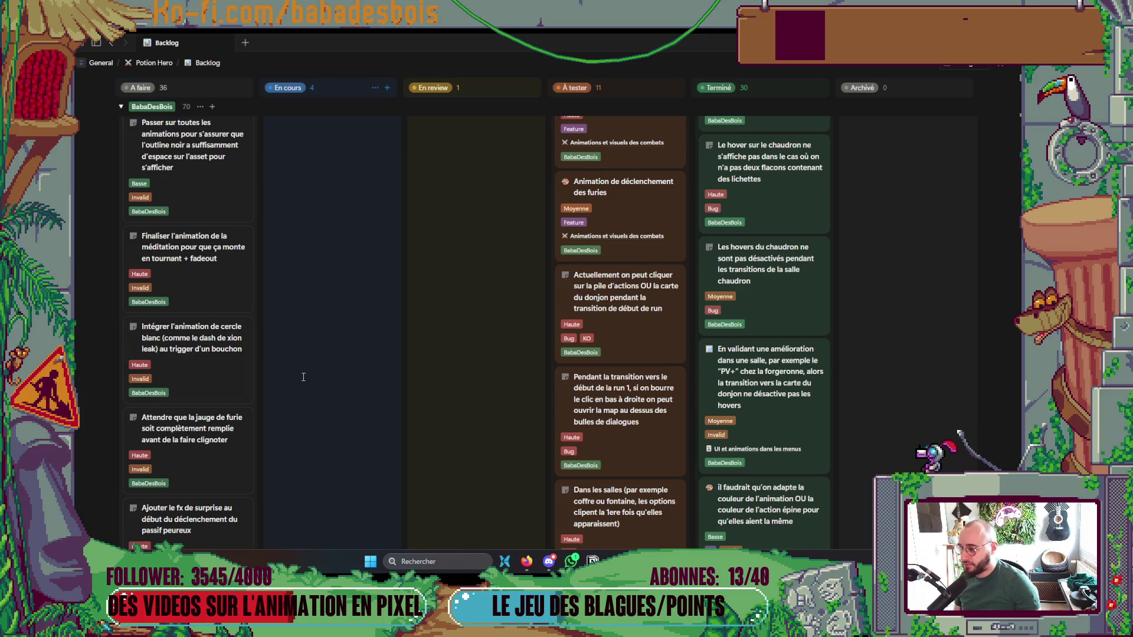
scroll(307, 377, "down", 2)
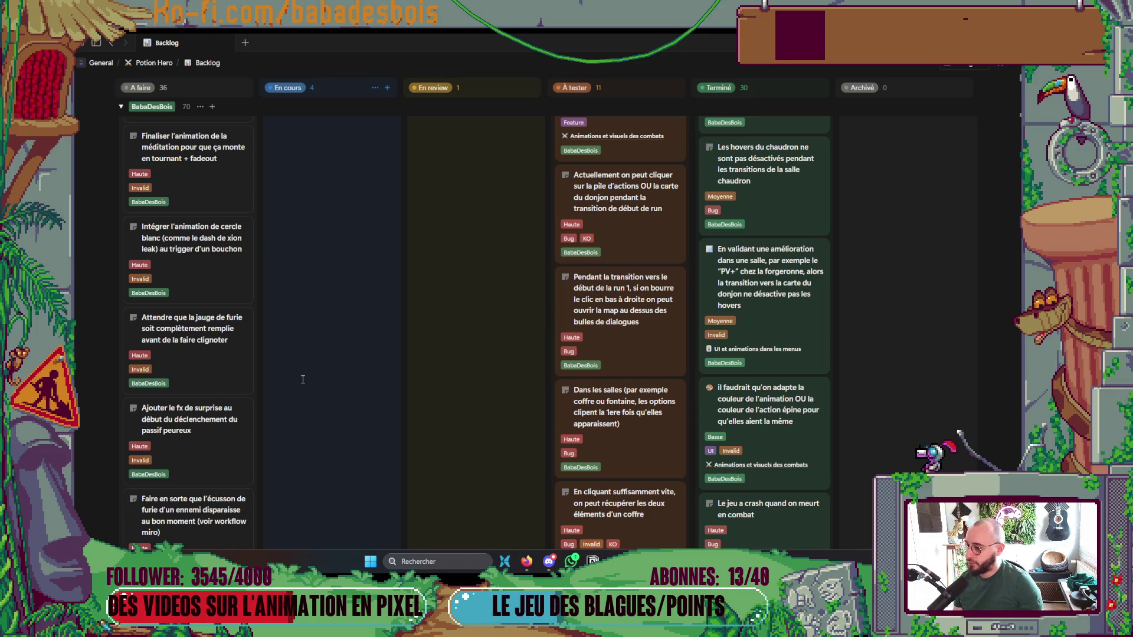
scroll(303, 379, "down", 3)
scroll(301, 380, "up", 2)
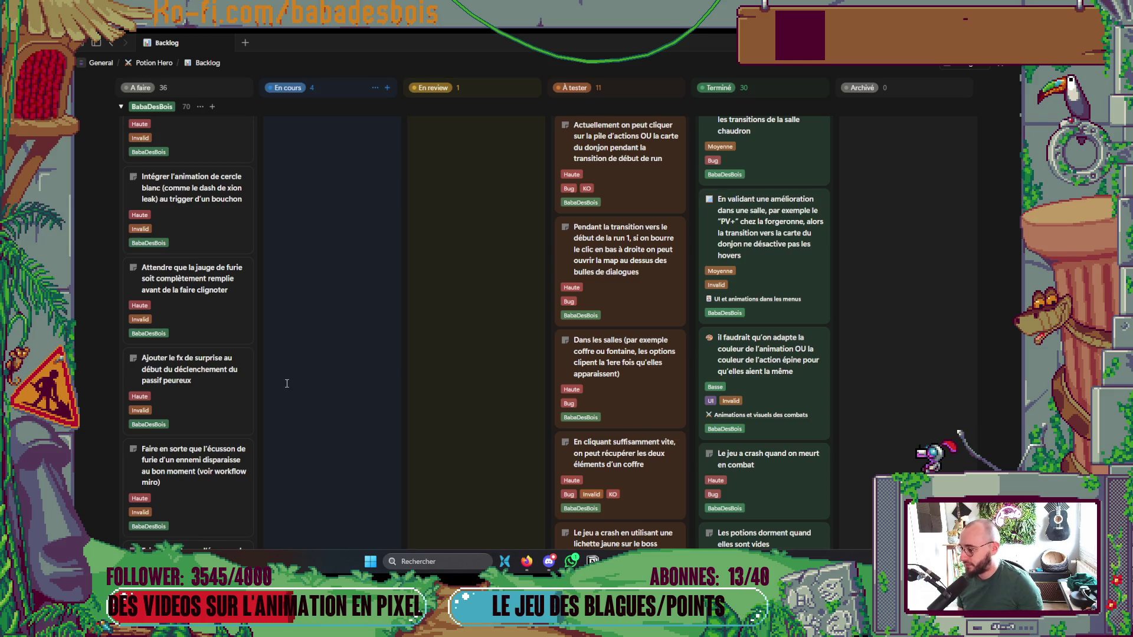
scroll(287, 383, "down", 2)
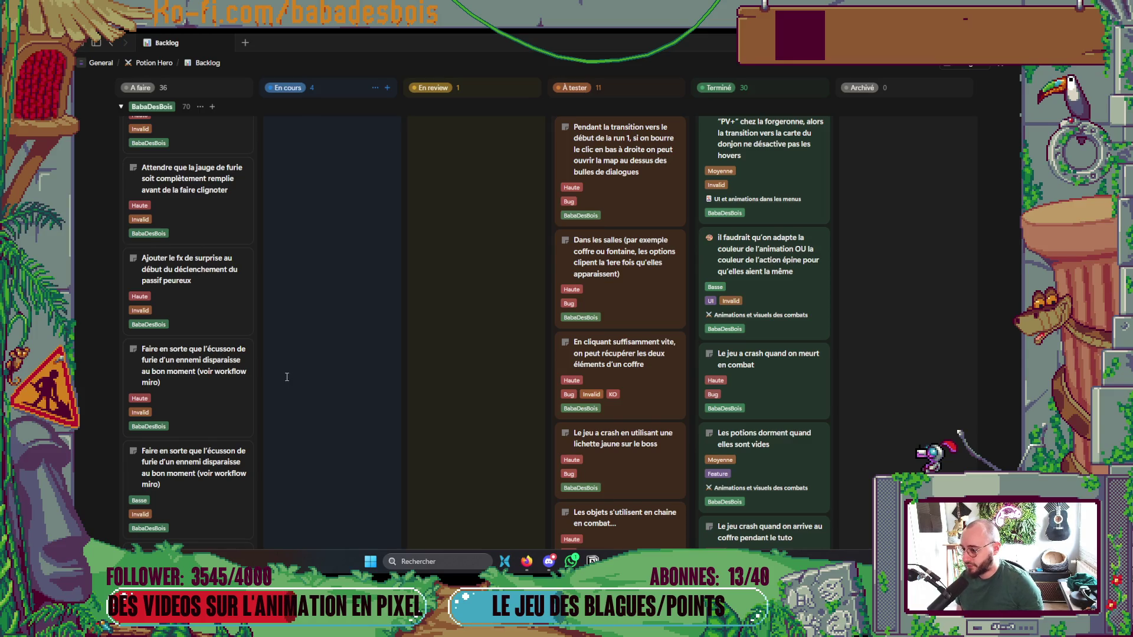
scroll(275, 372, "down", 4)
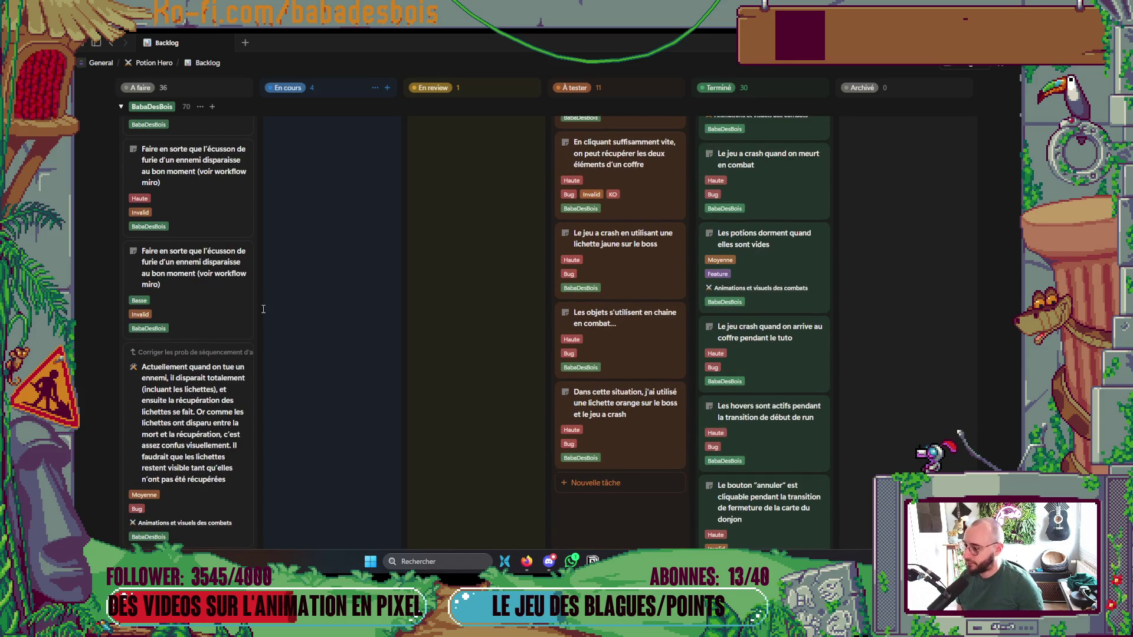
scroll(269, 325, "down", 2)
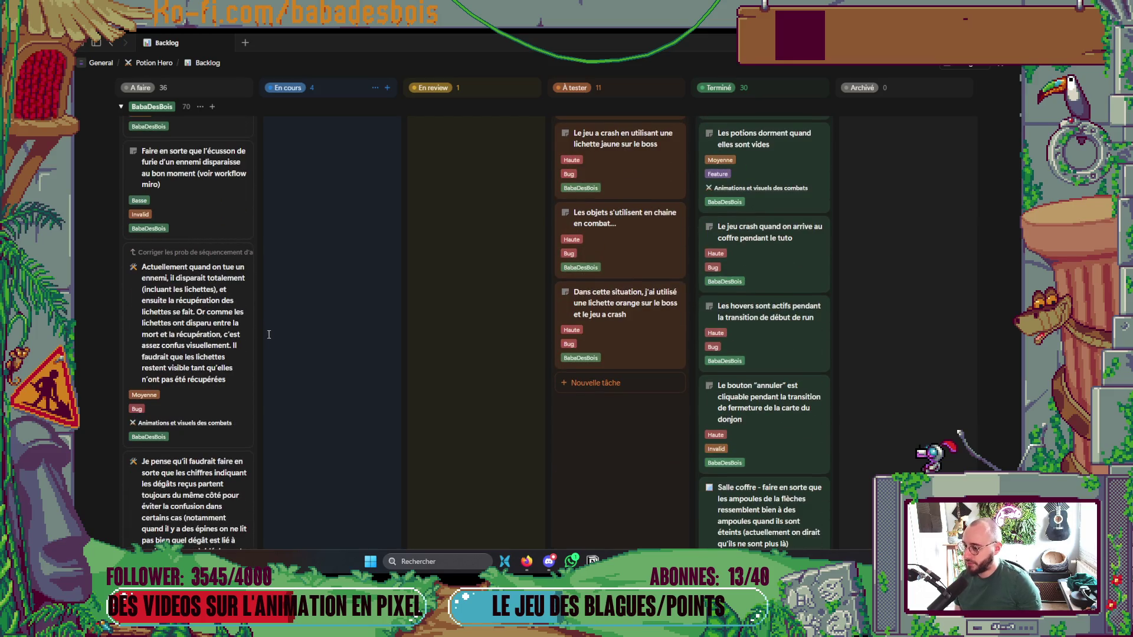
left_click(233, 405)
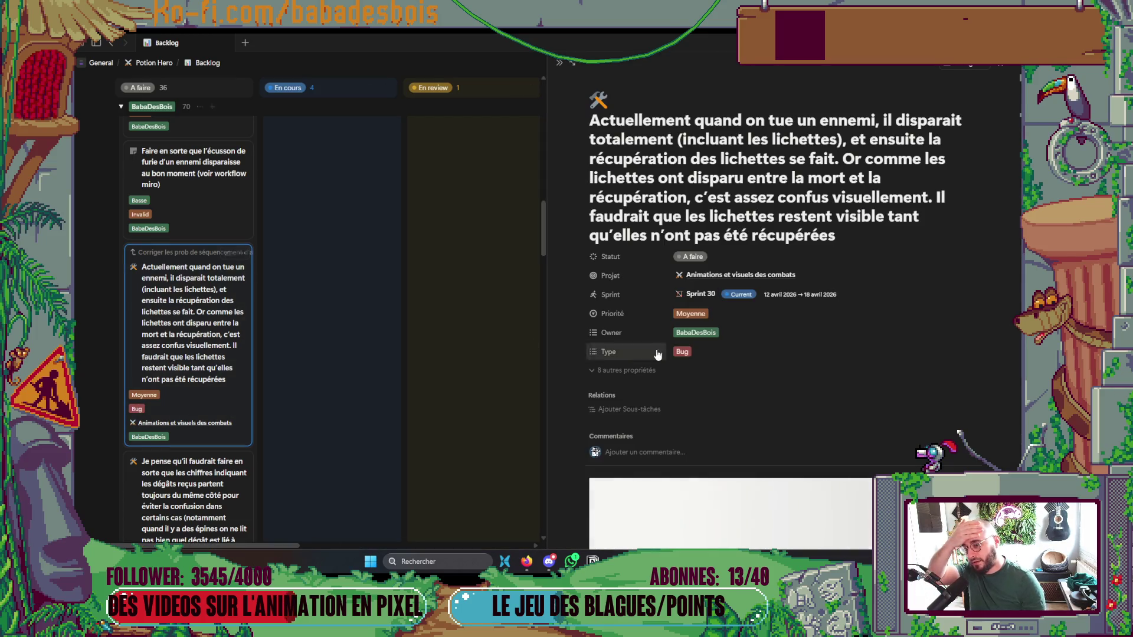
Close the lichettes task details and drag its card from À faire into En cours.
scroll(657, 354, "down", 6)
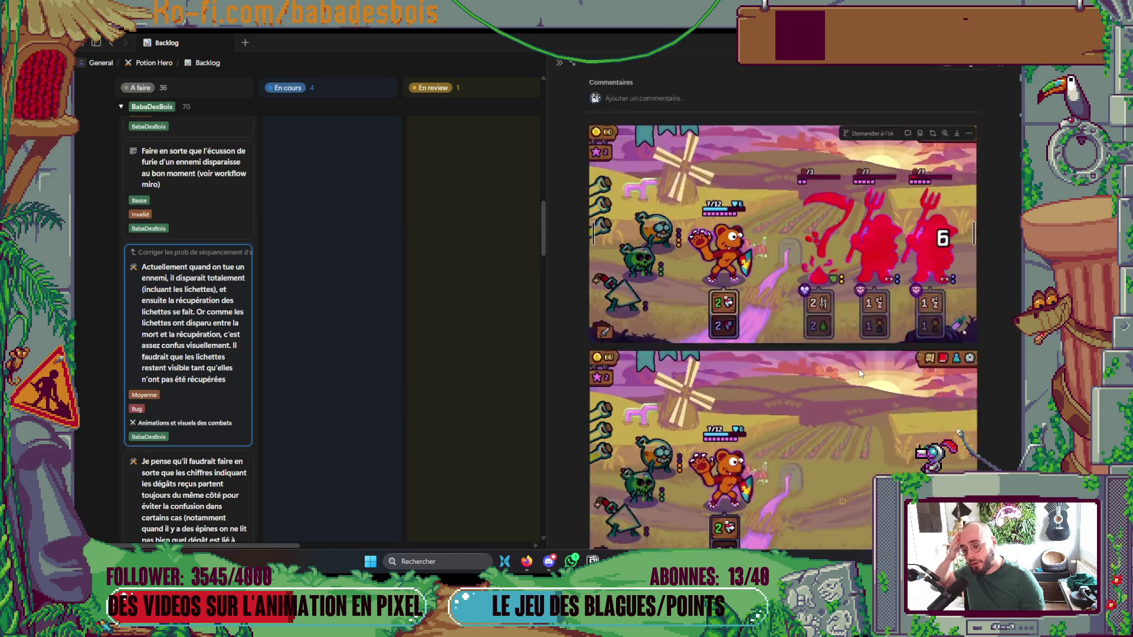
scroll(859, 373, "down", 2)
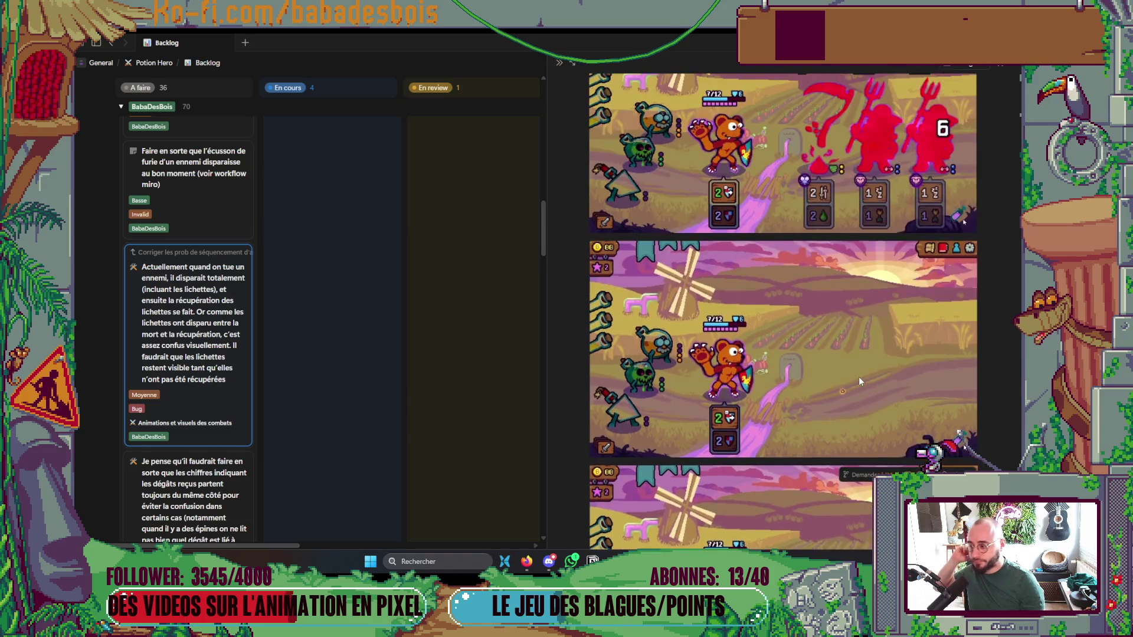
scroll(859, 376, "up", 10)
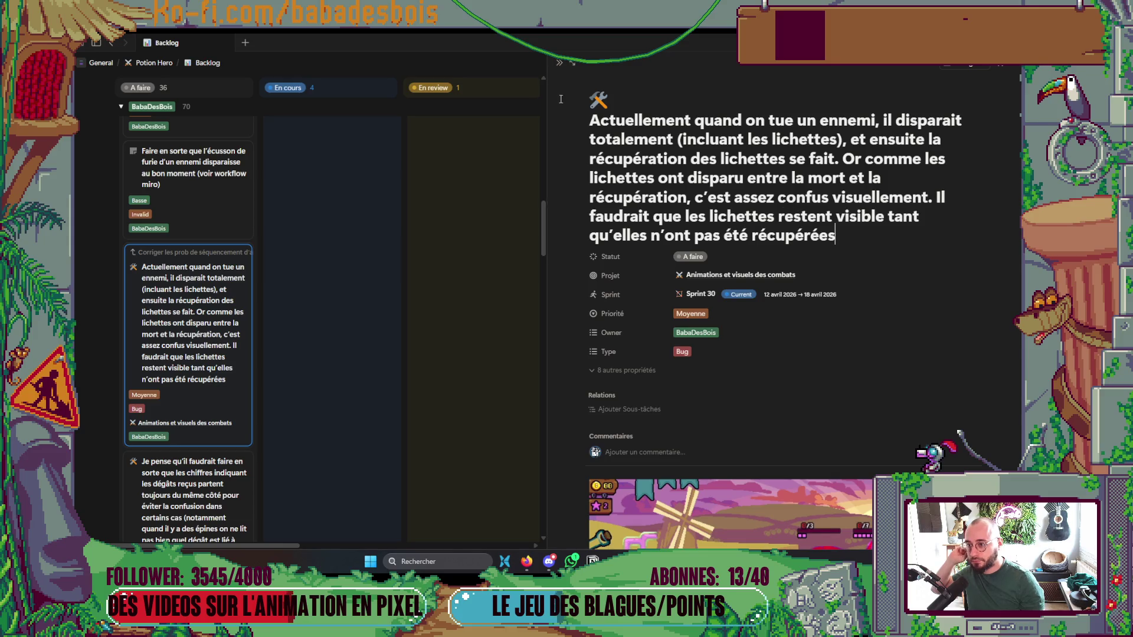
left_click(559, 63)
scroll(293, 324, "down", 2)
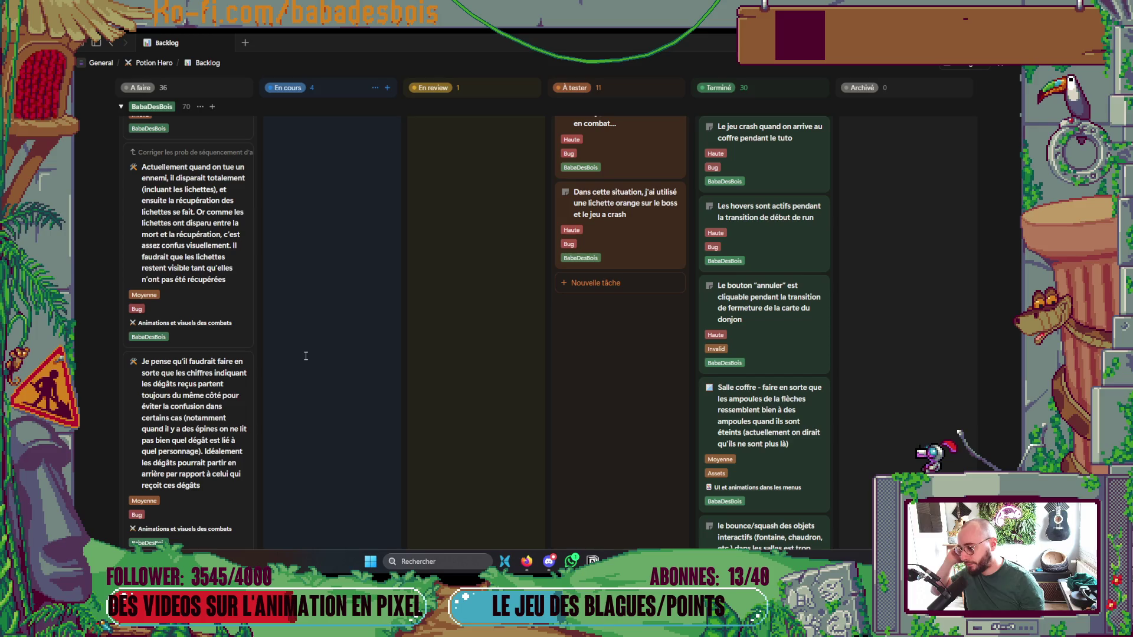
scroll(305, 354, "down", 2)
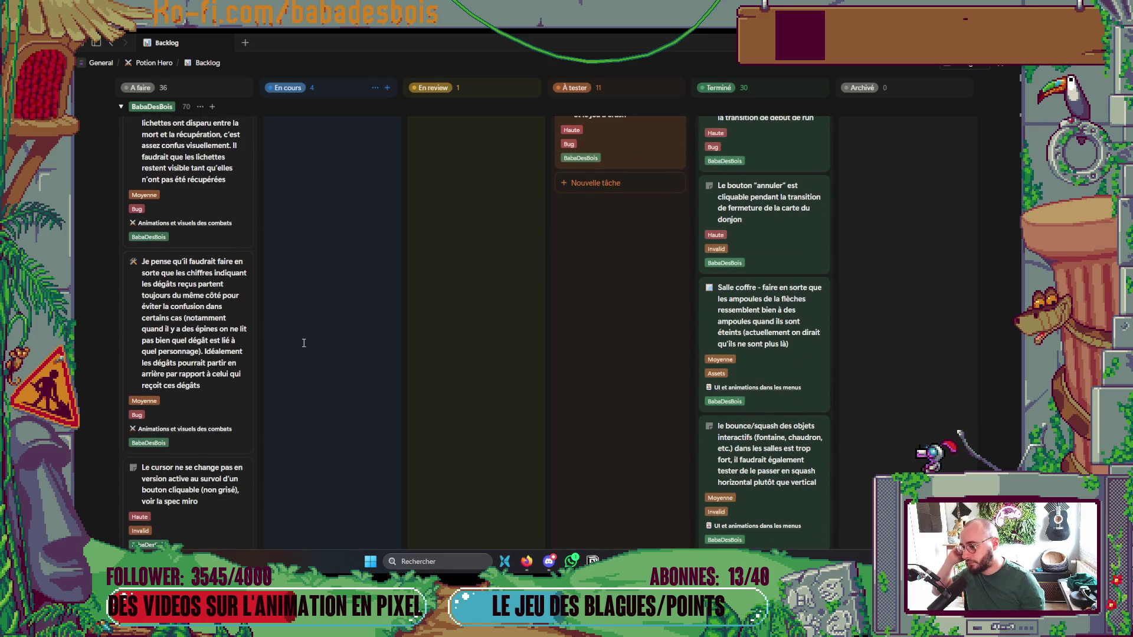
scroll(304, 343, "down", 3)
scroll(304, 343, "up", 9)
mouse_move(199, 403)
left_mouse_down()
mouse_move(292, 263)
mouse_move(342, 324)
mouse_move(336, 436)
left_mouse_up()
Leave the browser, exit Neovim's visual mode, and bring the code editor window to the front.
key("alt+Tab")
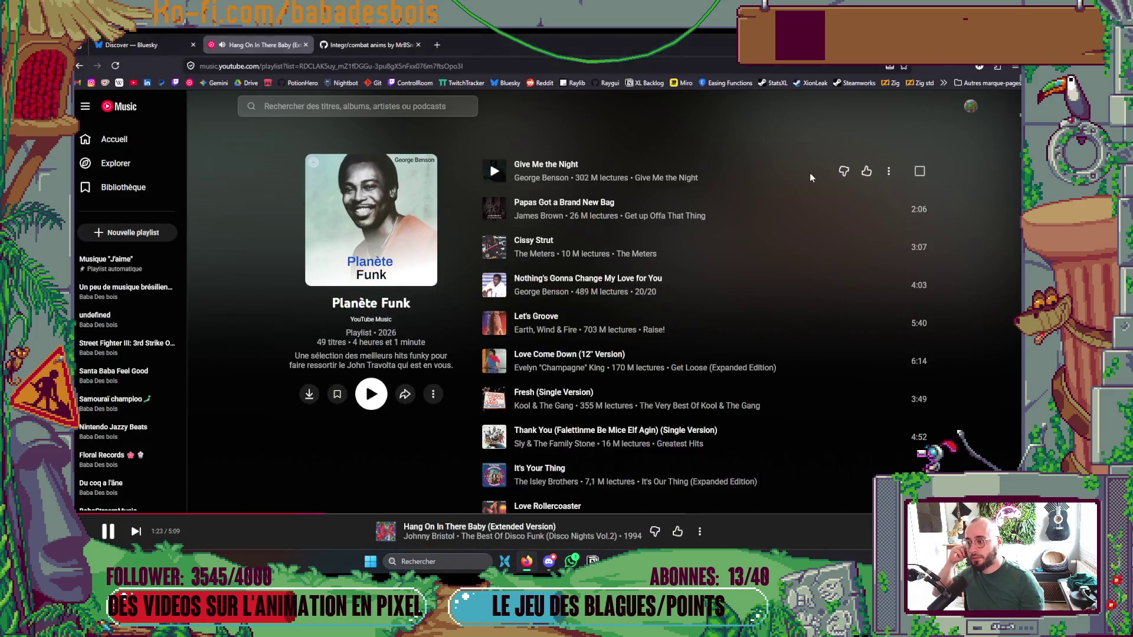
key("alt+Tab")
key("Escape")
key("alt+Tab")
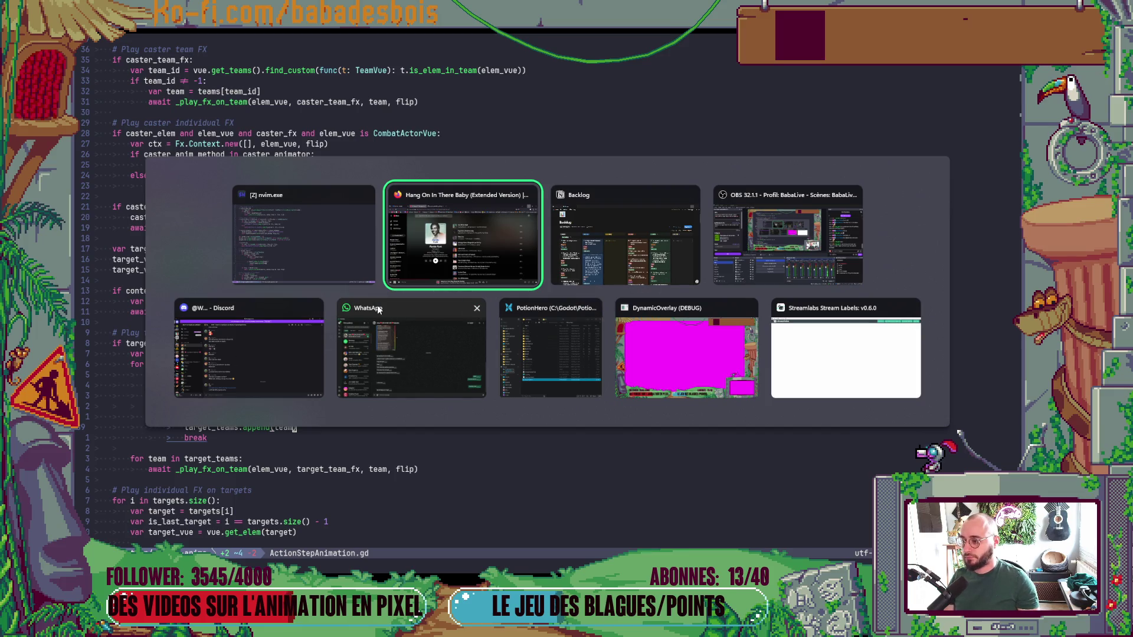
left_click(356, 275)
In the terminal, check out dev, pull its latest changes, and create the fix/gauges branch.
key("ctrl+backslash")
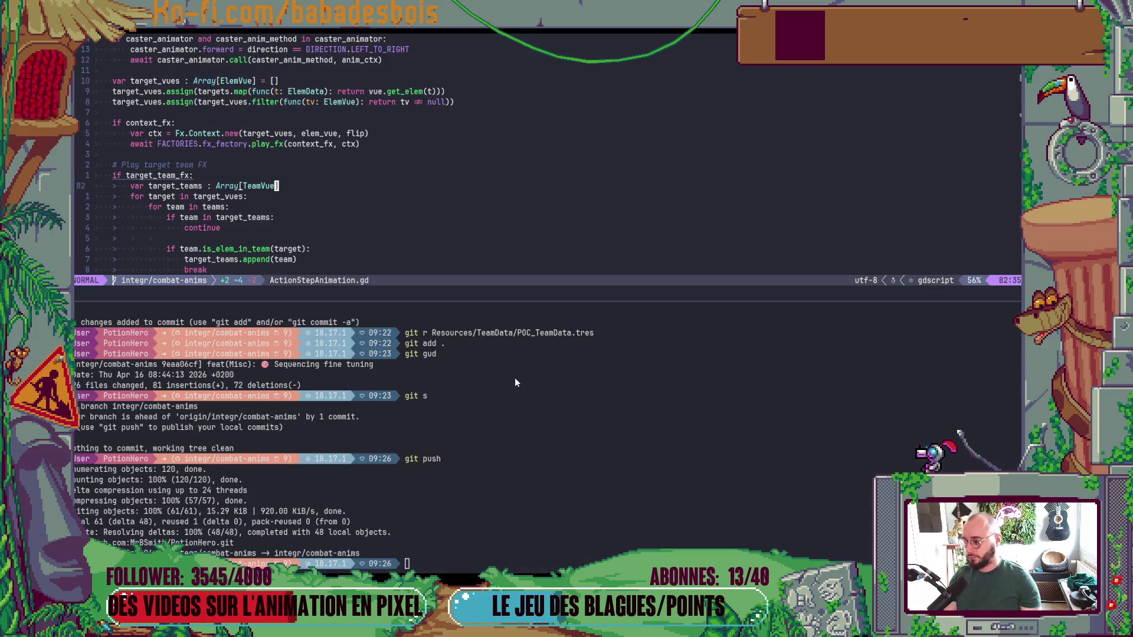
type("git co dev")
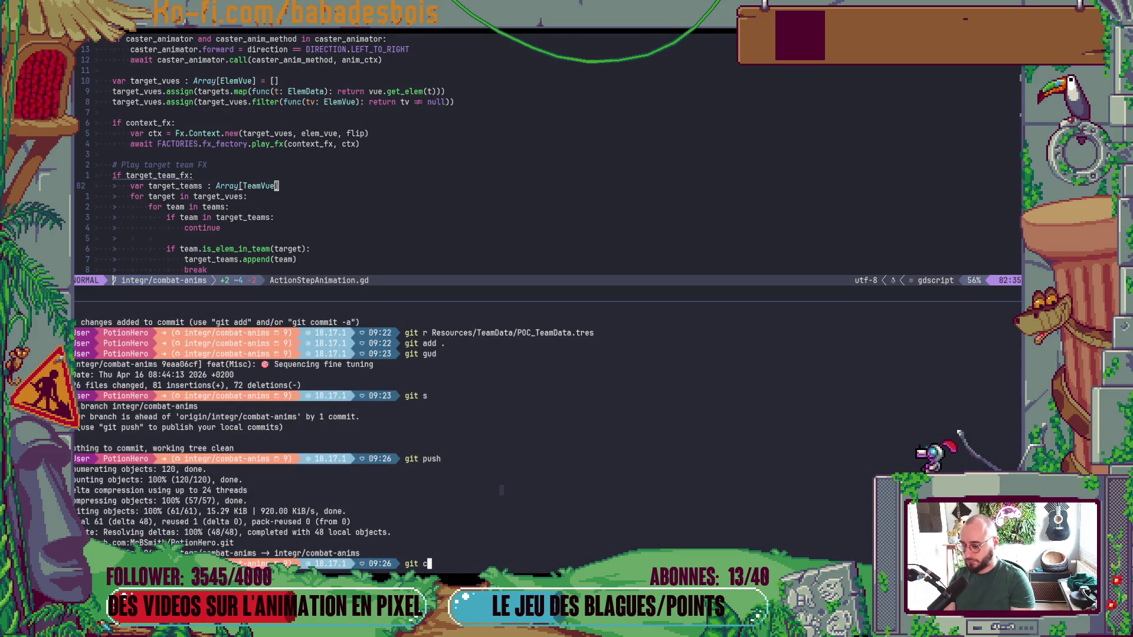
key("Return")
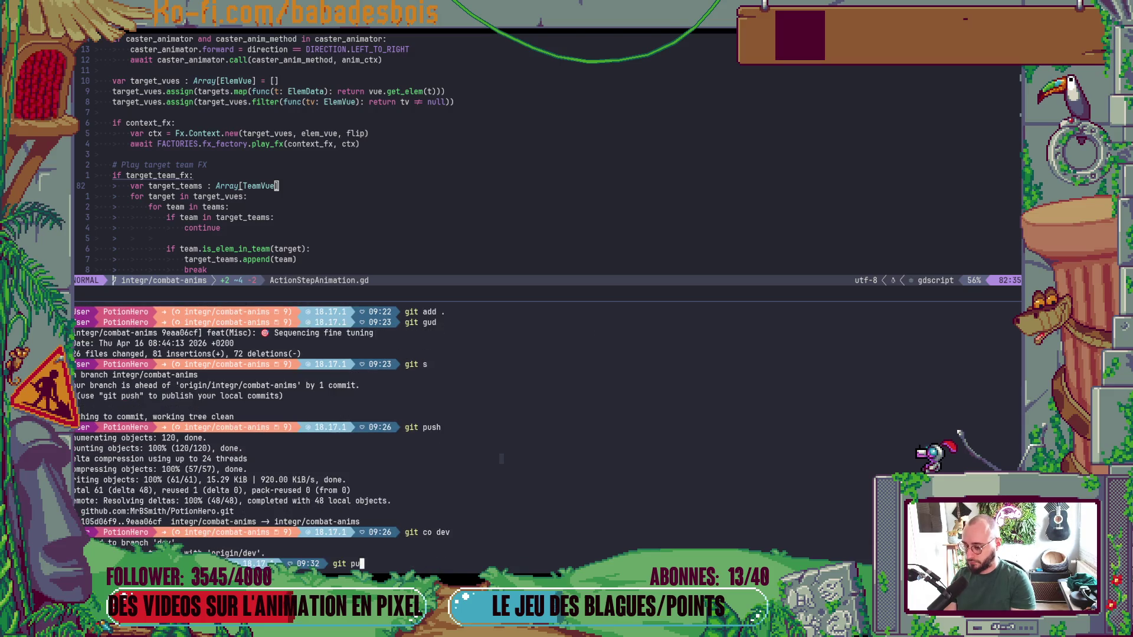
type("git pull")
key("Return")
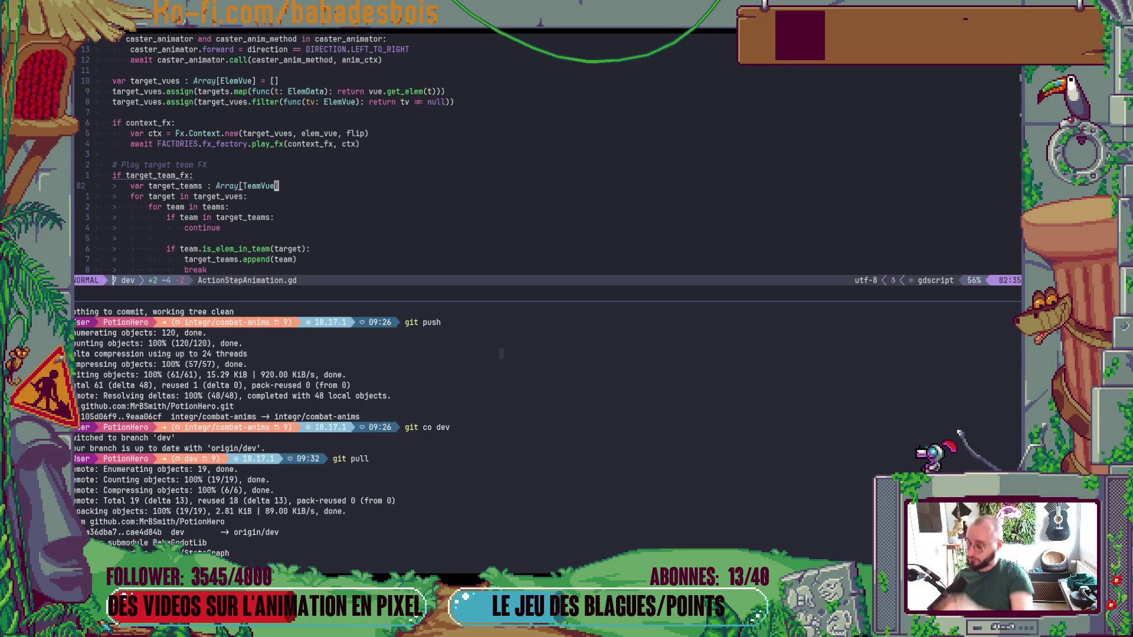
type("git co -b fix/gauges")
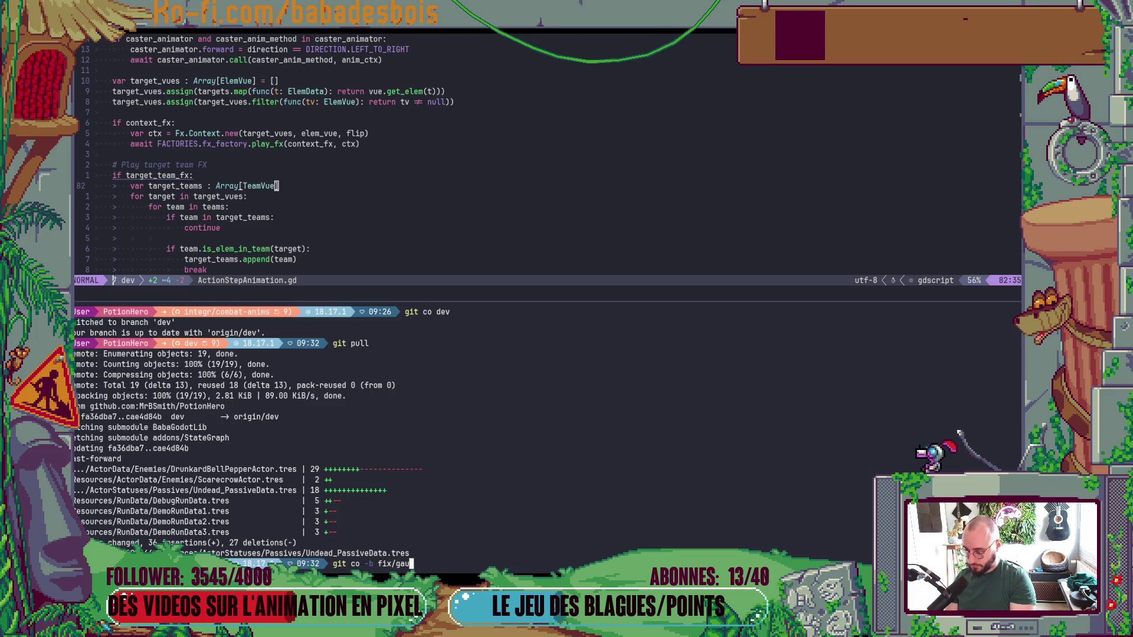
key("Return")
Switch to the PotionHero project folder in File Explorer.
key("alt+Tab")
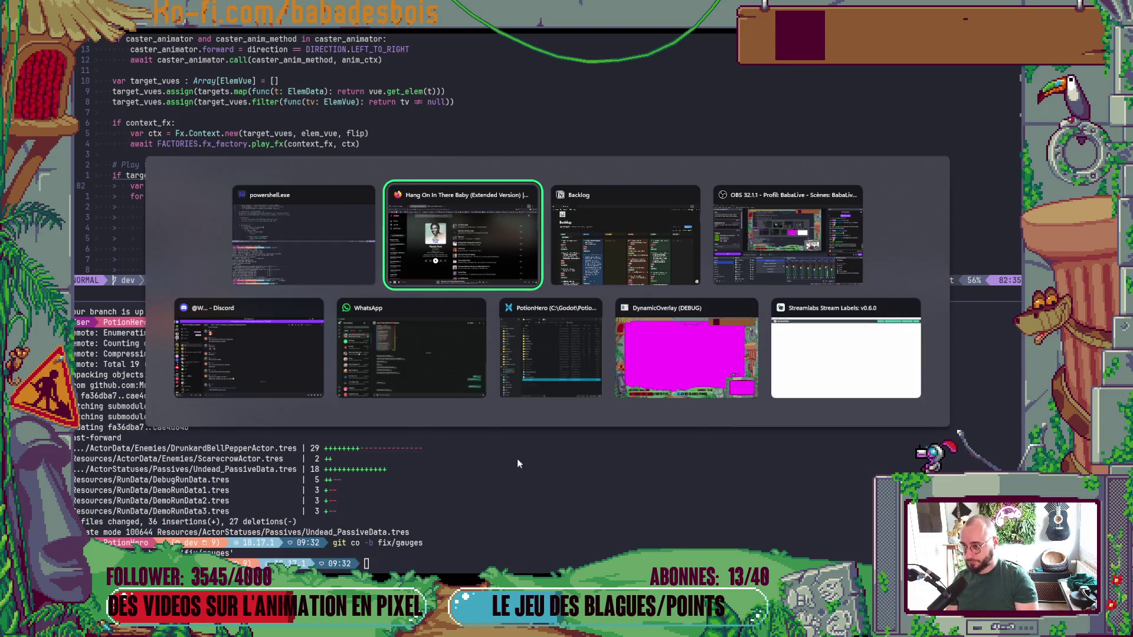
key("Down")
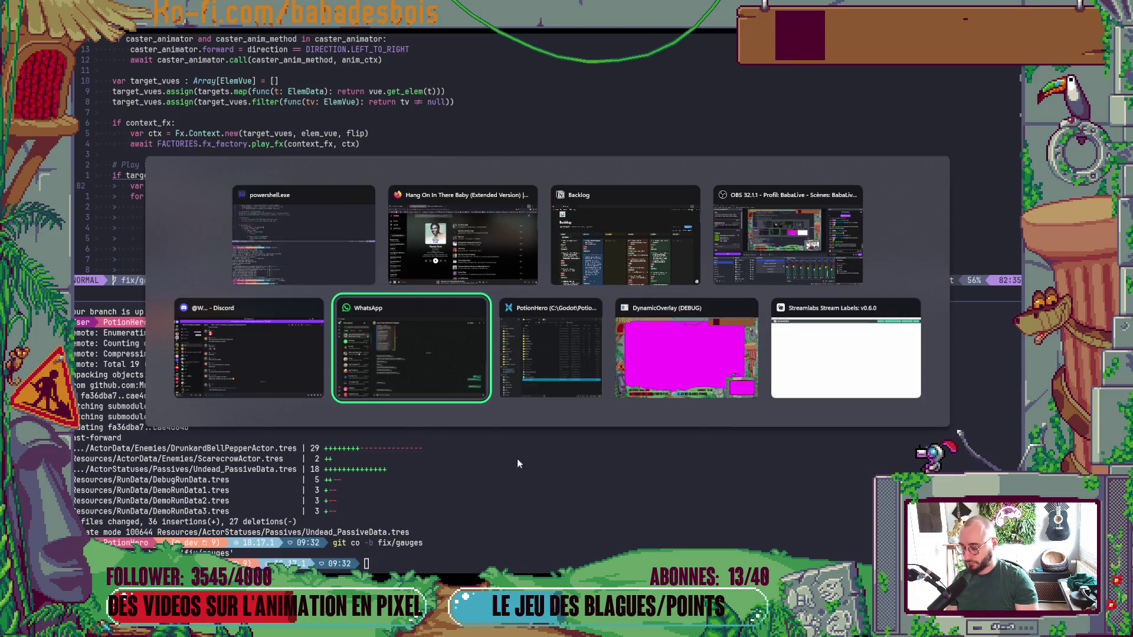
key("Right")
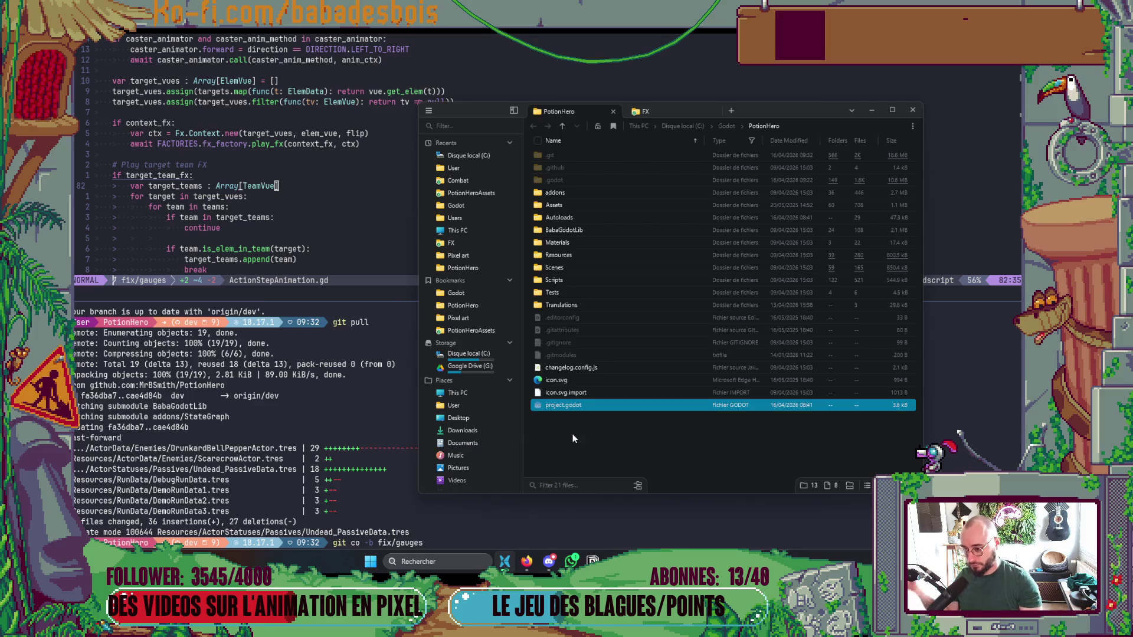
Open PotionHero's project.godot to load the project in the Godot editor.
double_click(606, 406)
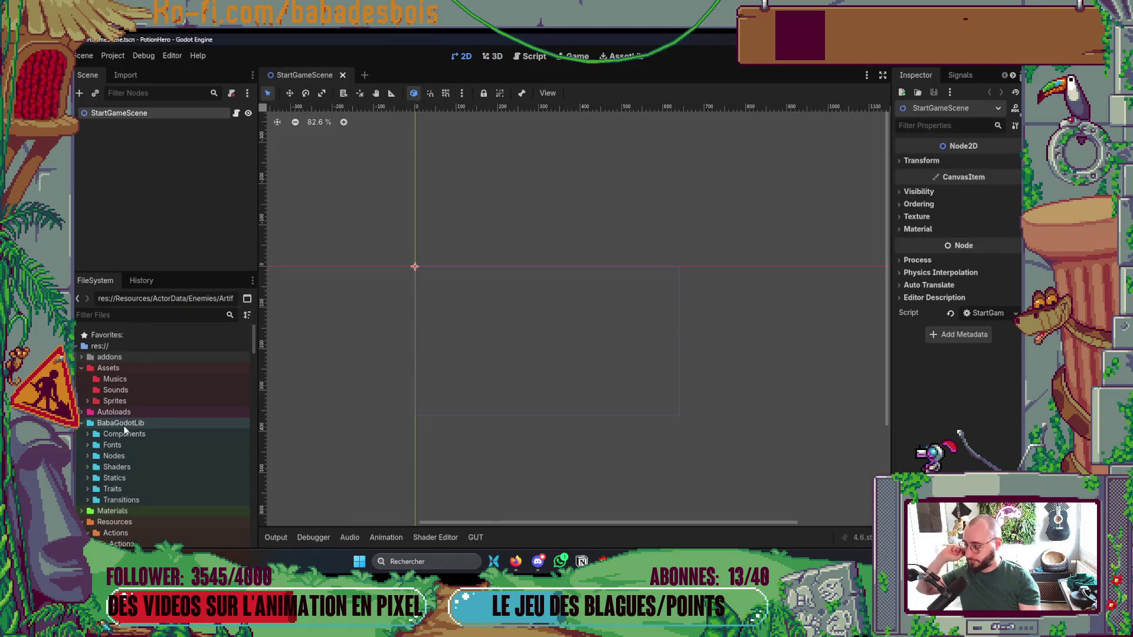
Collapse the BabaGodotLib, Resources, Scenes and Assets folders in the FileSystem dock.
left_click(80, 423)
left_click(80, 446)
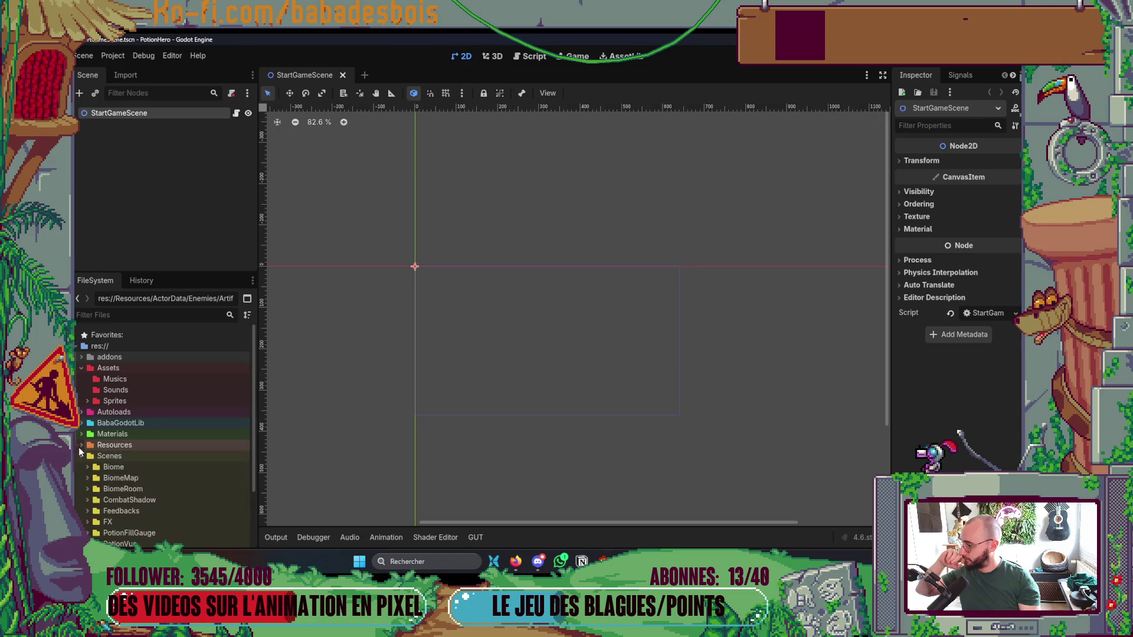
left_click(81, 456)
left_click(80, 368)
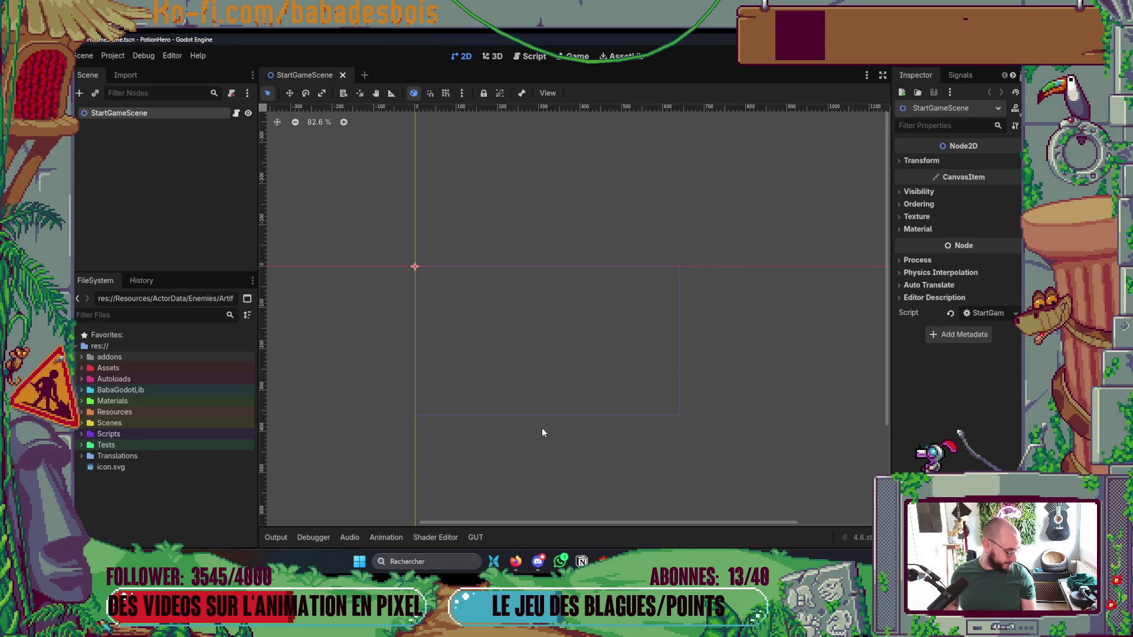
Save the scene and run Potion Hero to reach the hero selection screen.
key("ctrl+s")
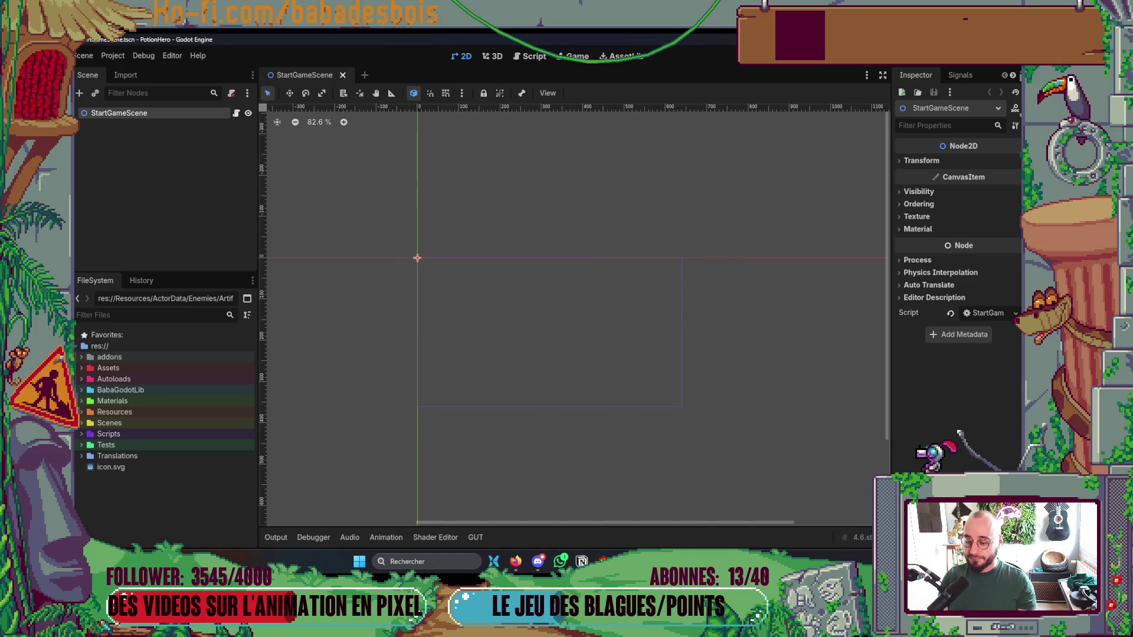
mouse_move(670, 562)
mouse_move(625, 561)
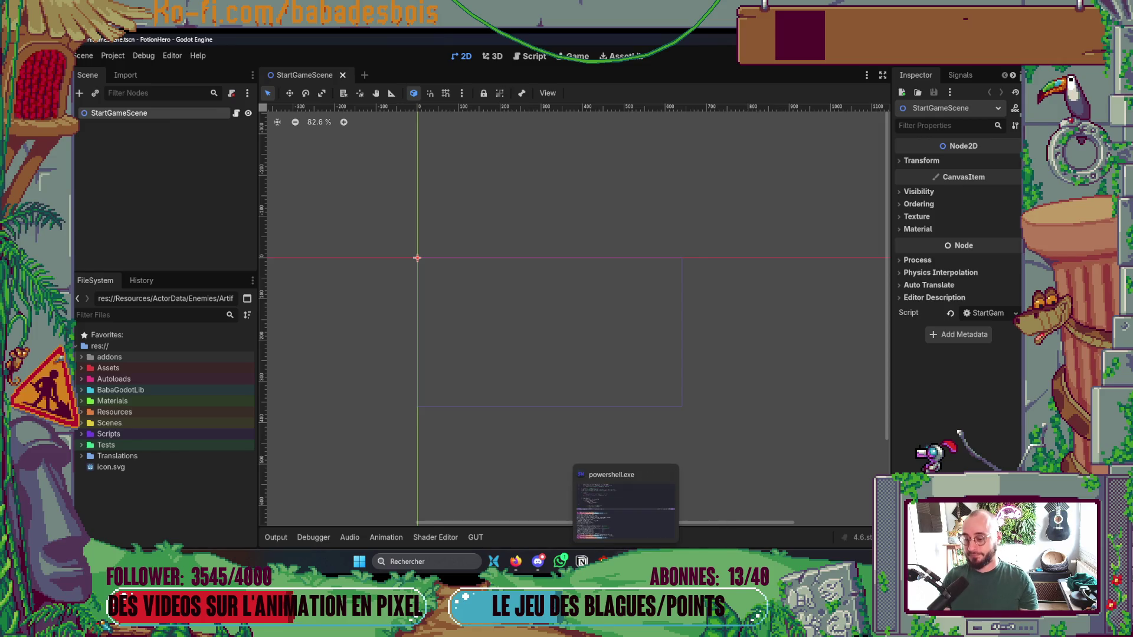
mouse_move(520, 571)
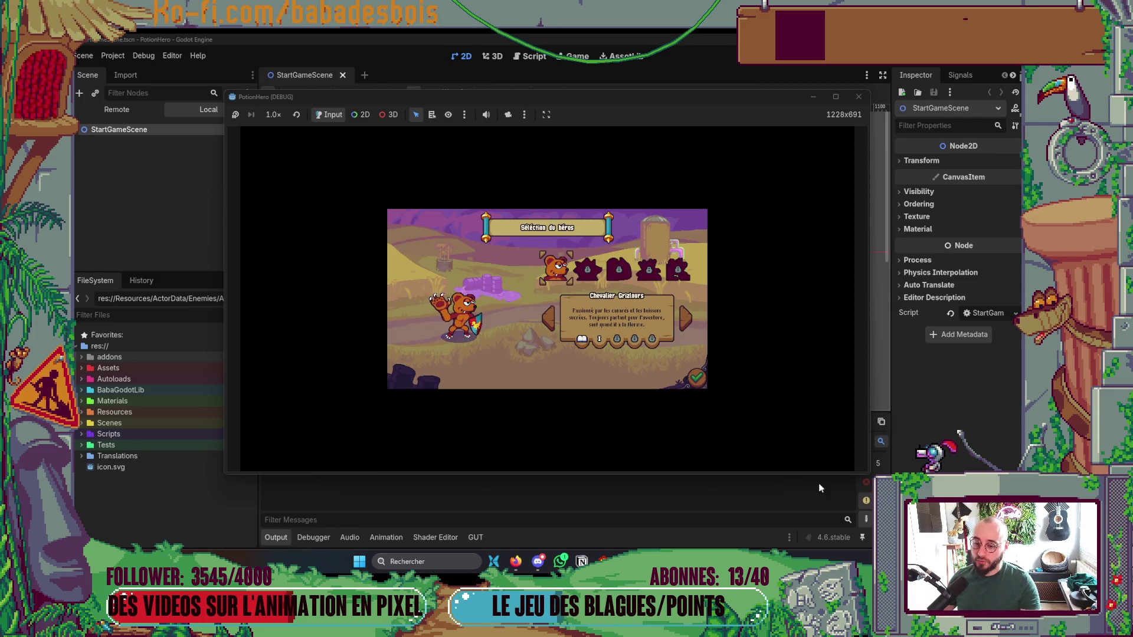
Enlarge the game window to 1280x720 and start Réveil de l'ours with Chevalier Grizlours.
left_click_drag(867, 472, 881, 489)
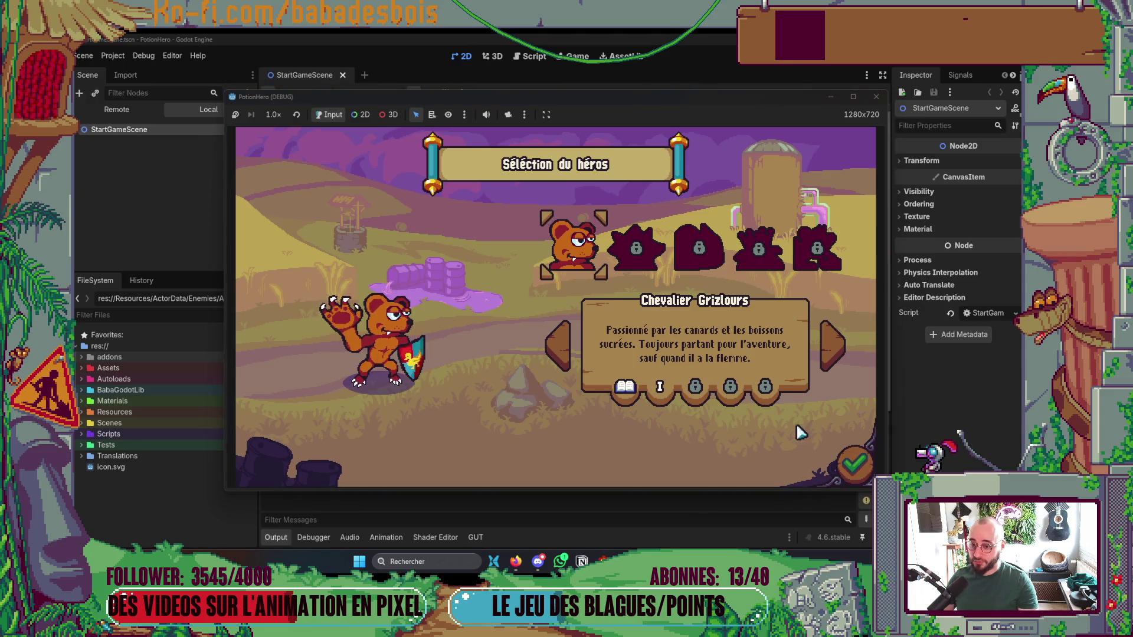
left_click(855, 465)
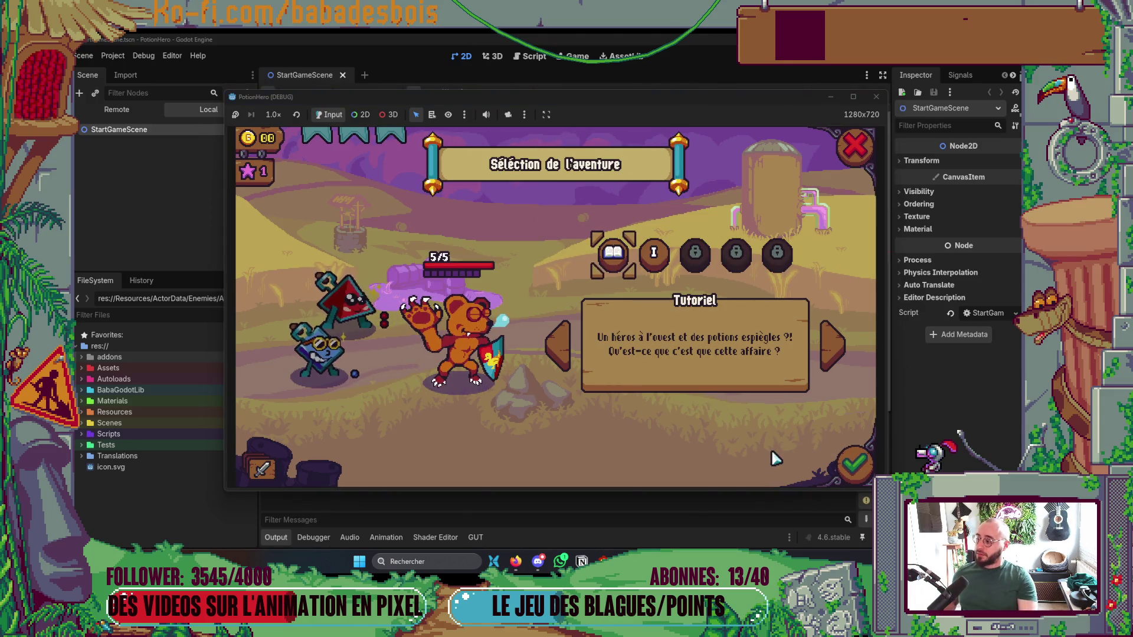
left_click(661, 269)
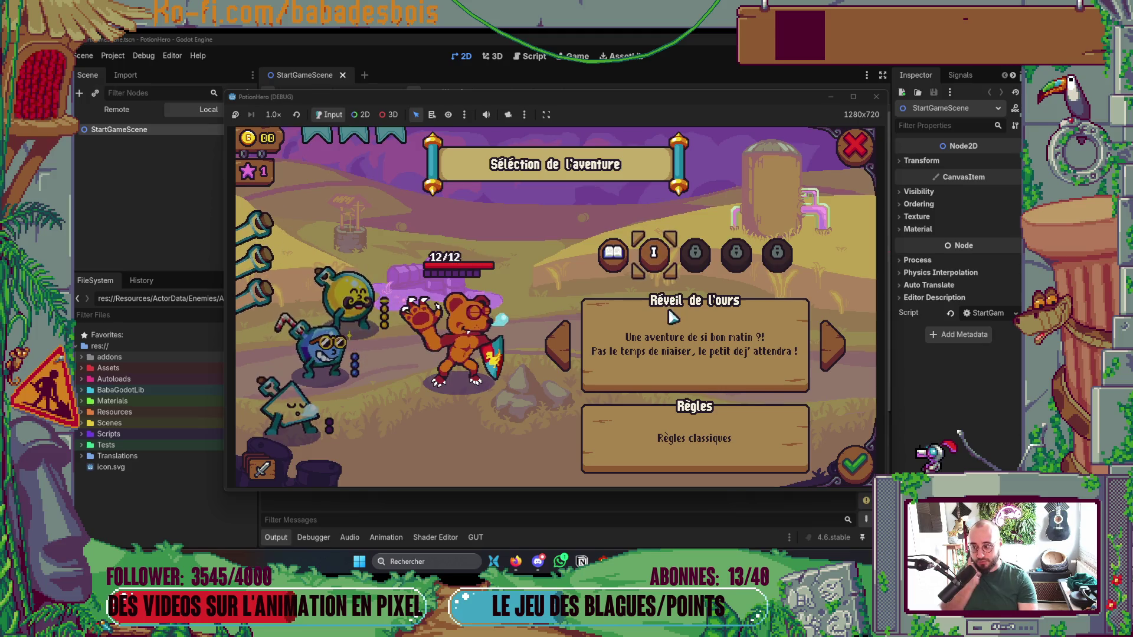
left_click(862, 481)
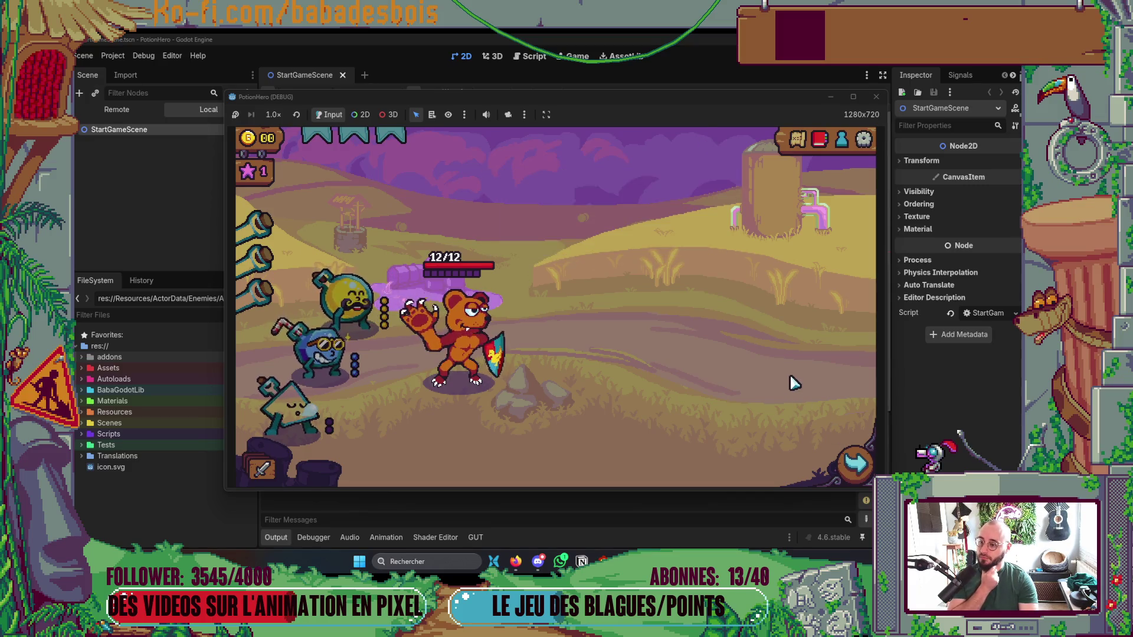
Open and close the dungeon map twice before the Ferme malfamée combat.
left_click(854, 463)
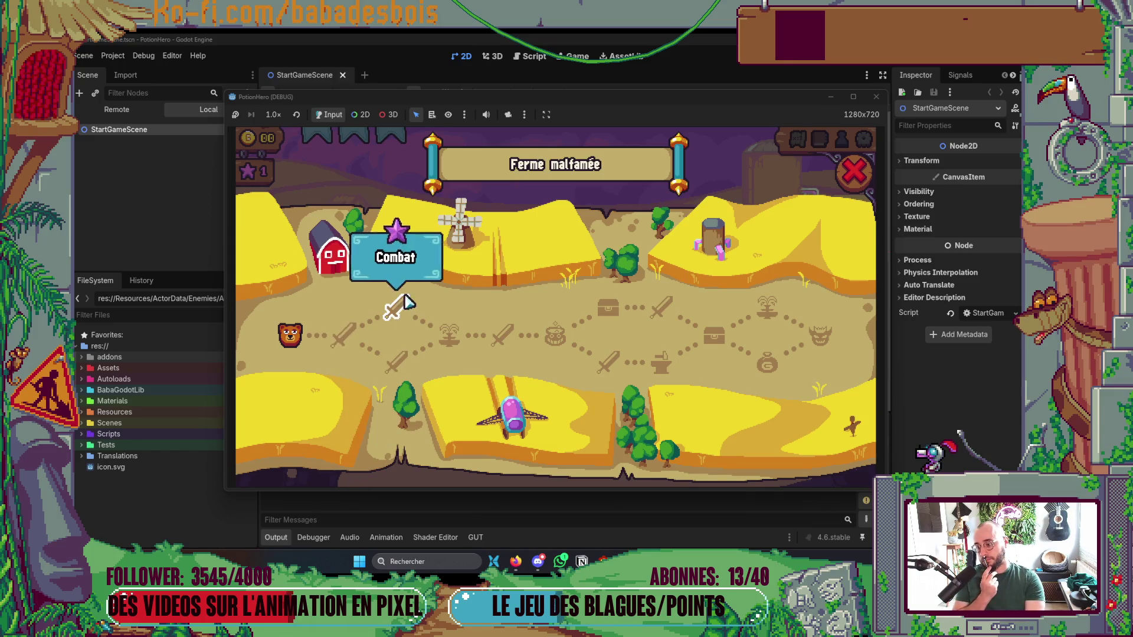
left_click(856, 177)
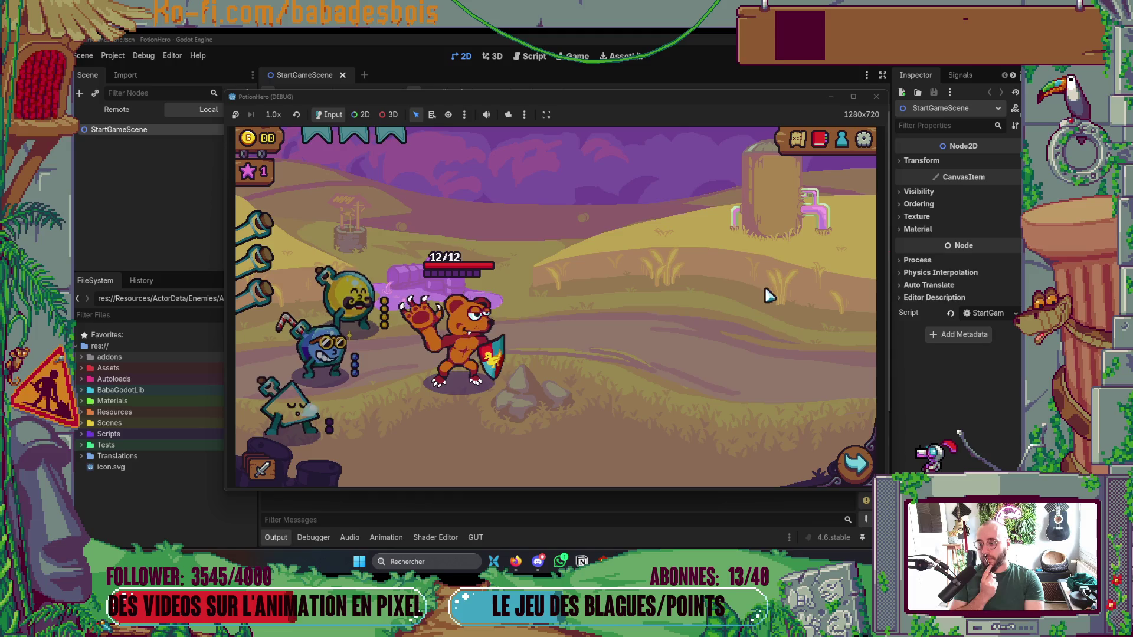
left_click(796, 141)
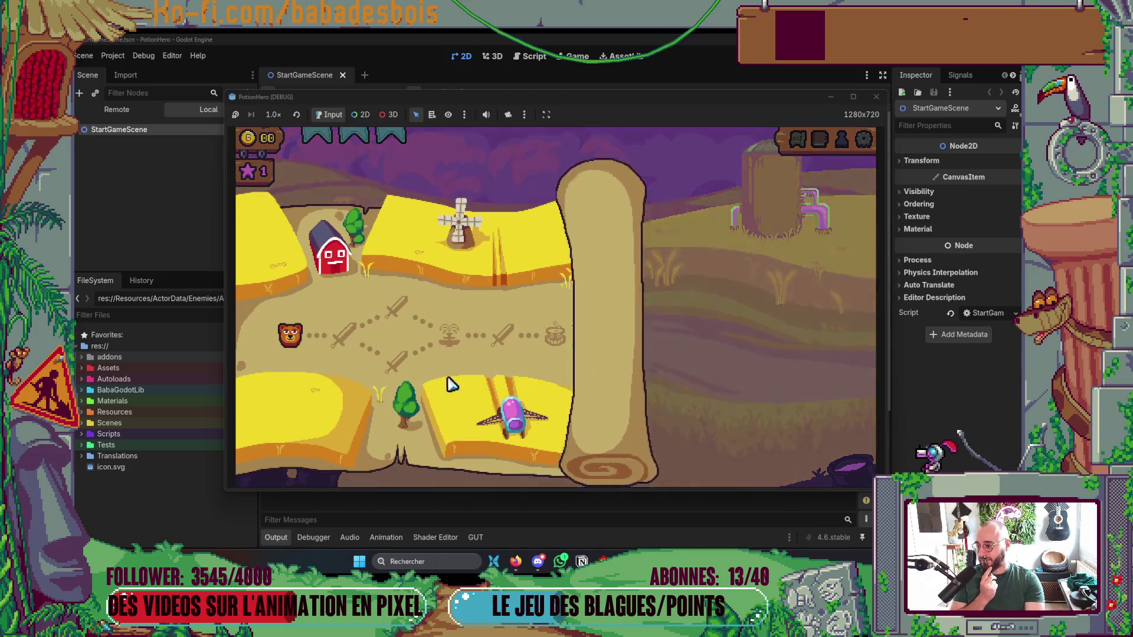
left_click(854, 171)
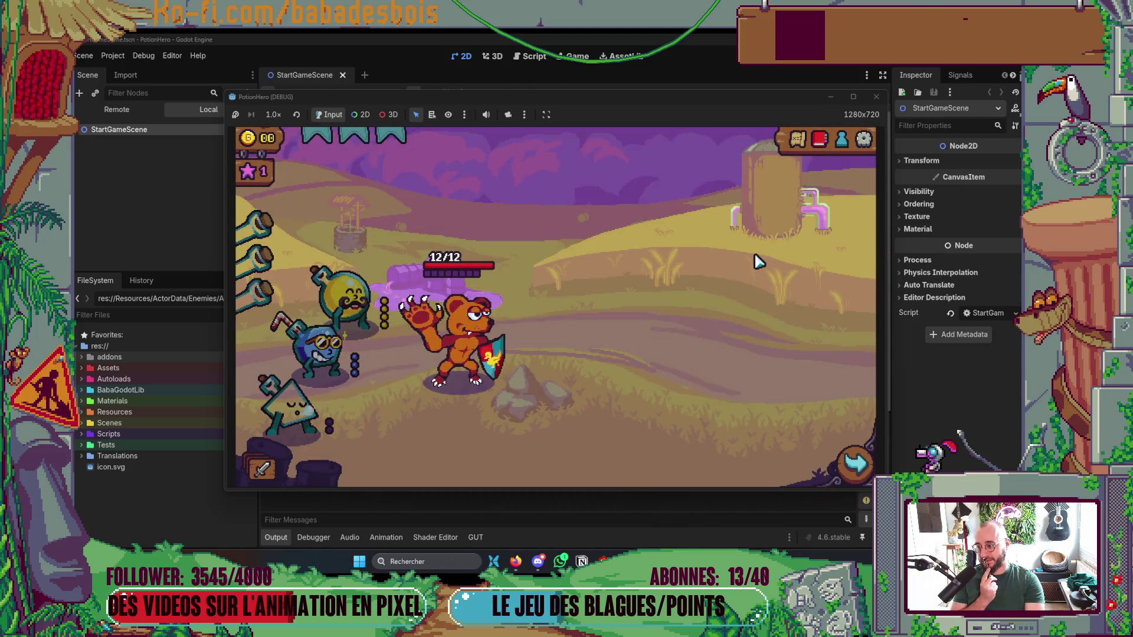
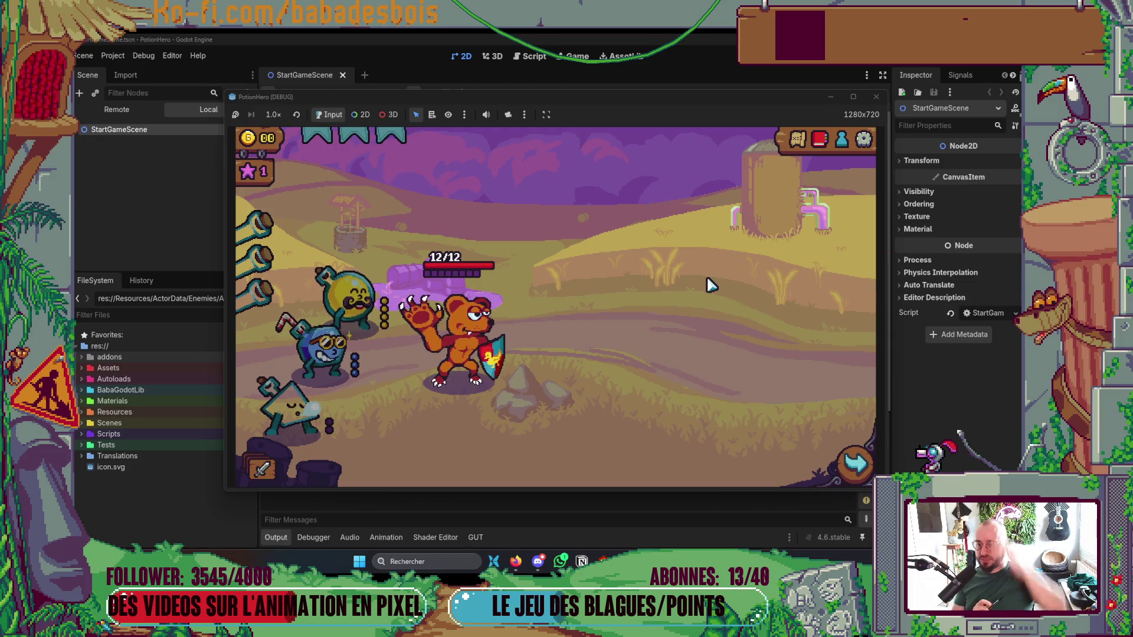
Open the dungeon map from the game HUD twice, closing it each time to resume the battle.
left_click(797, 141)
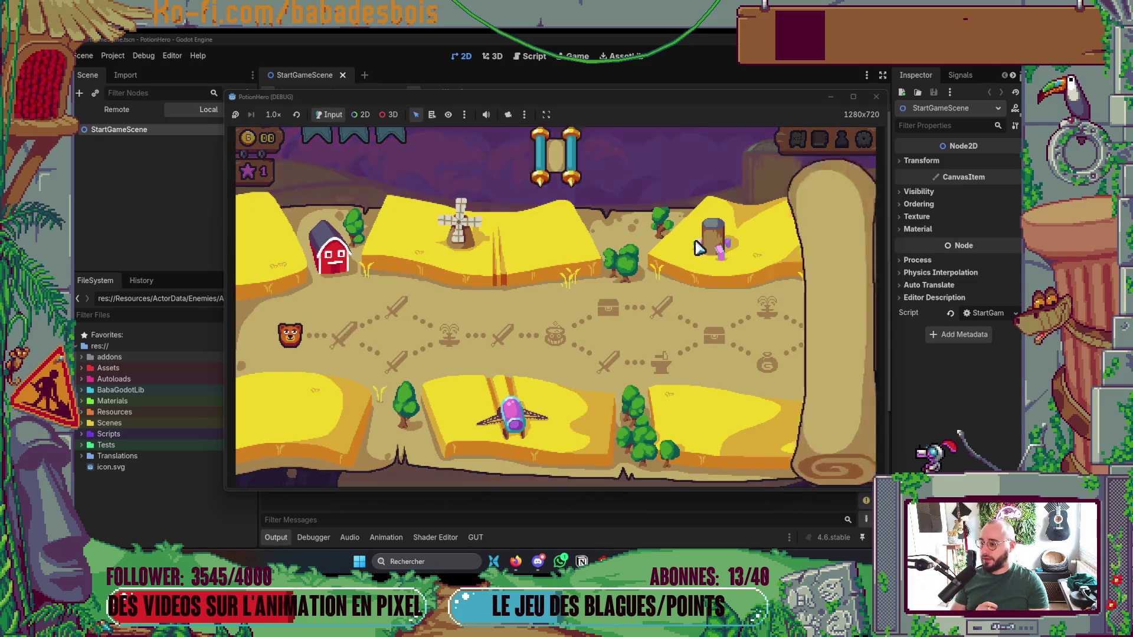
key("Escape")
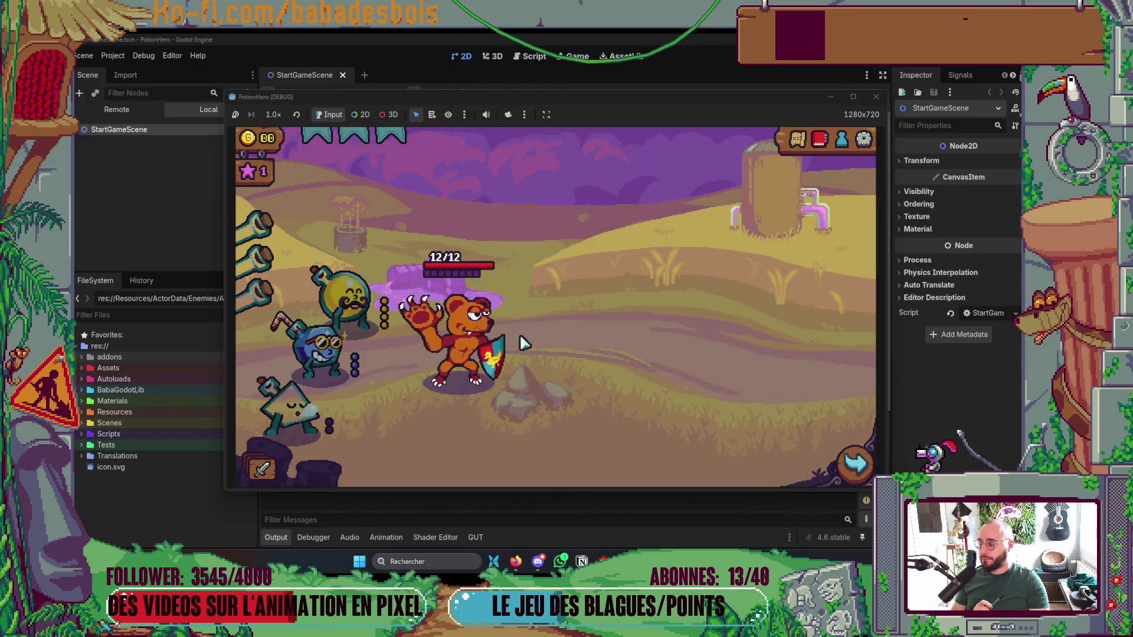
left_click(797, 141)
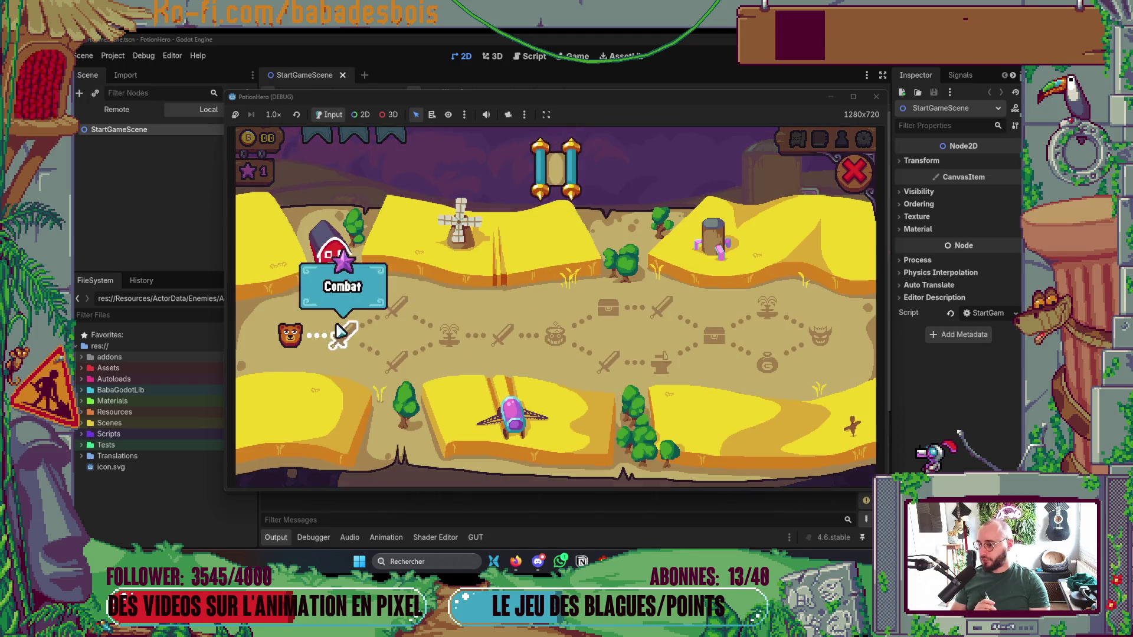
key("Escape")
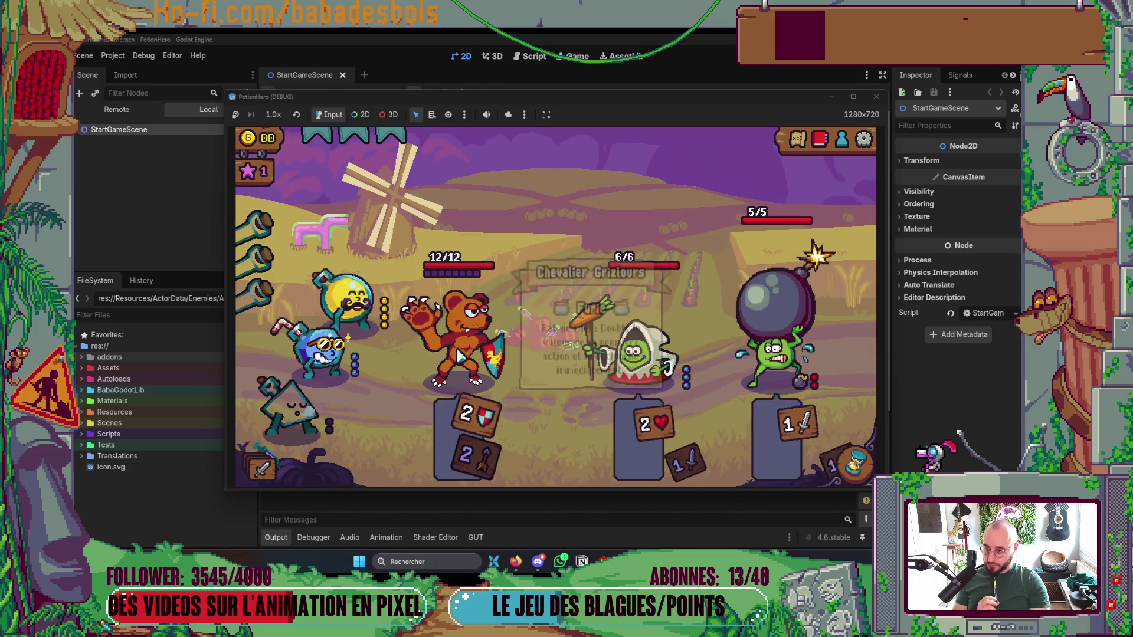
mouse_move(815, 353)
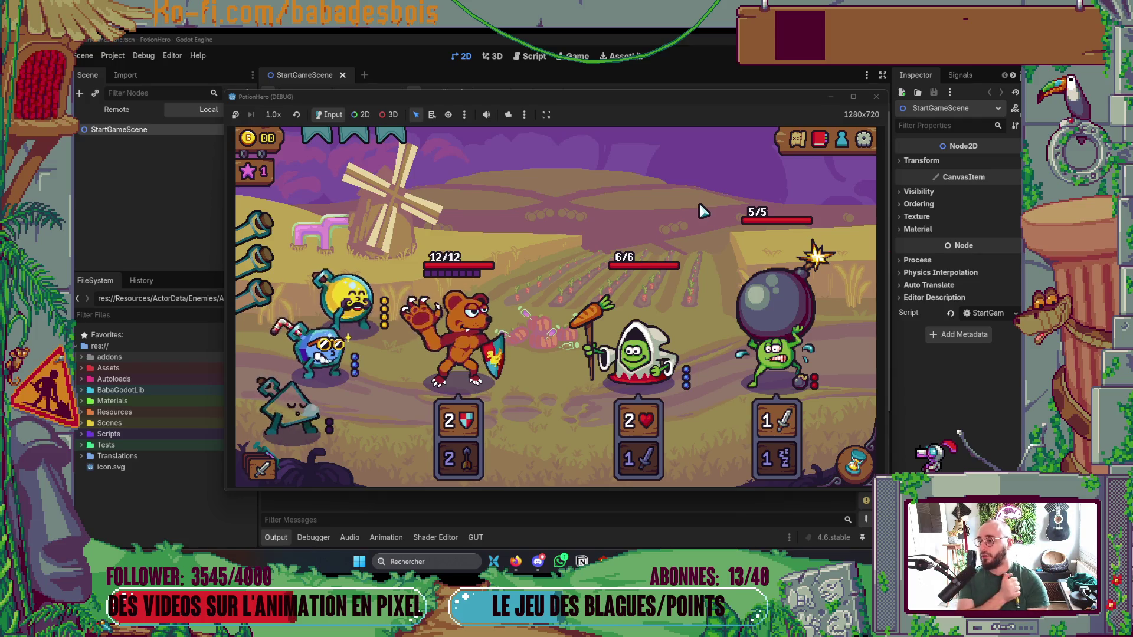
mouse_move(817, 393)
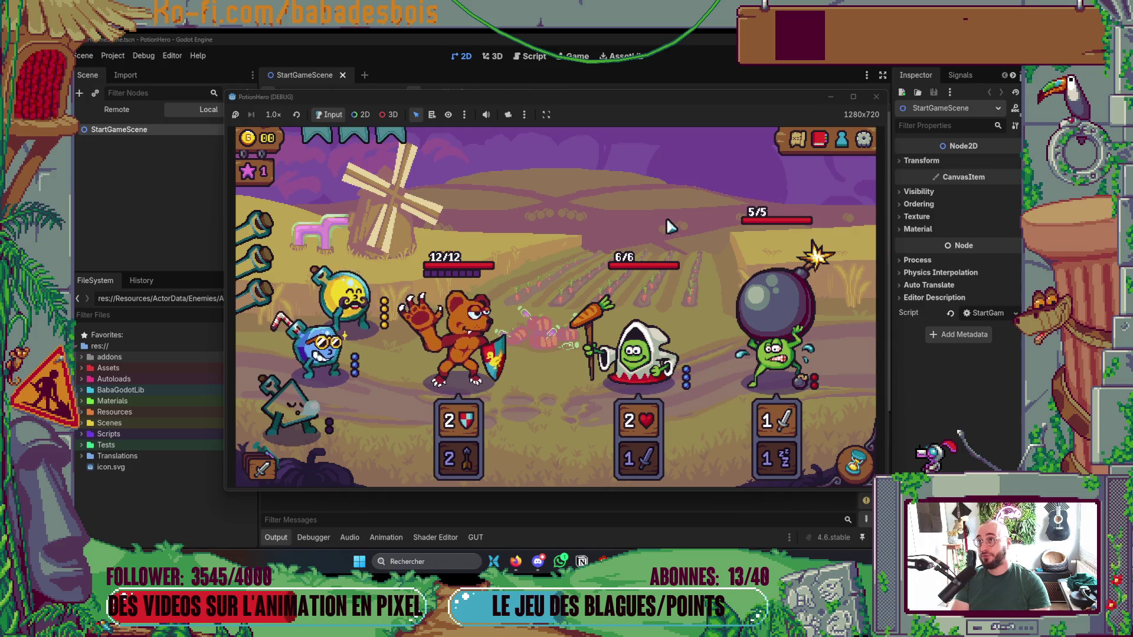
mouse_move(653, 315)
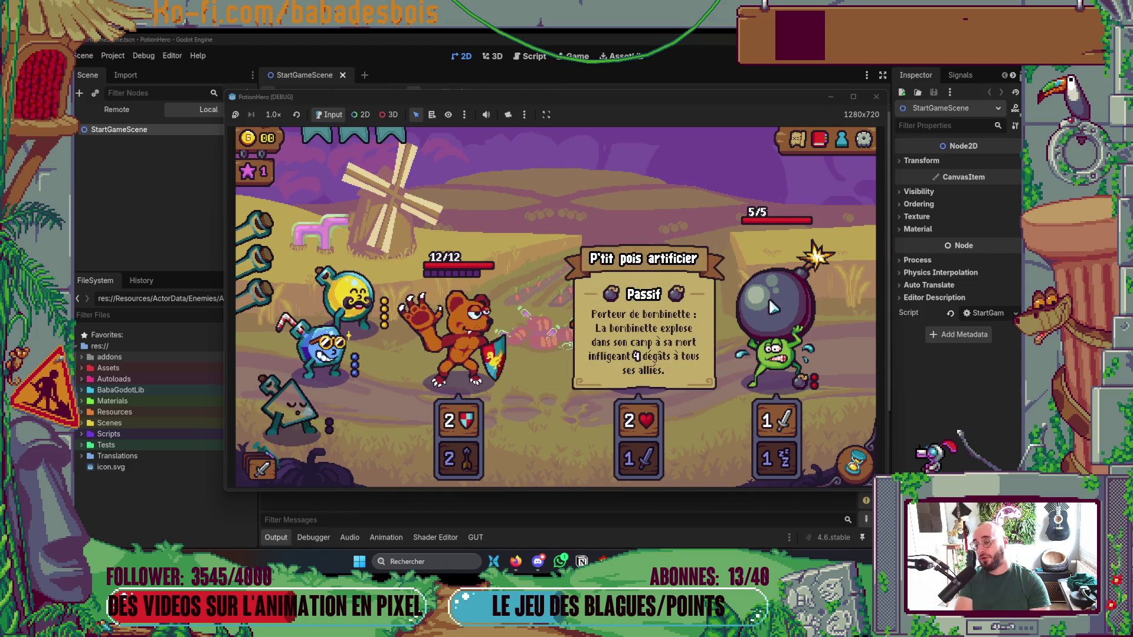
mouse_move(784, 255)
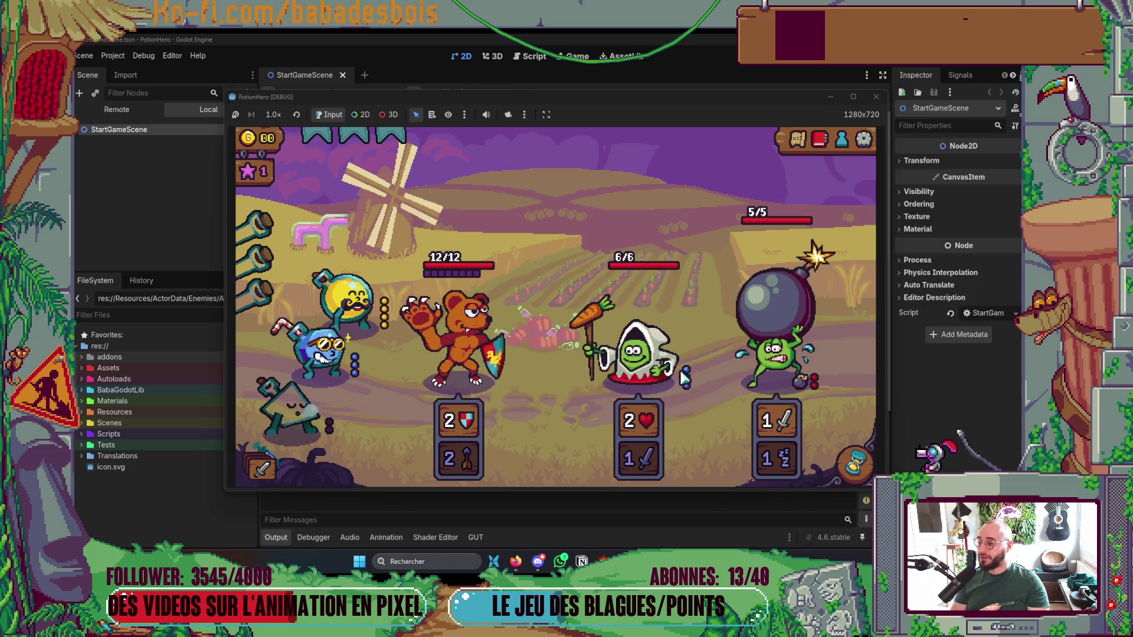
mouse_move(664, 363)
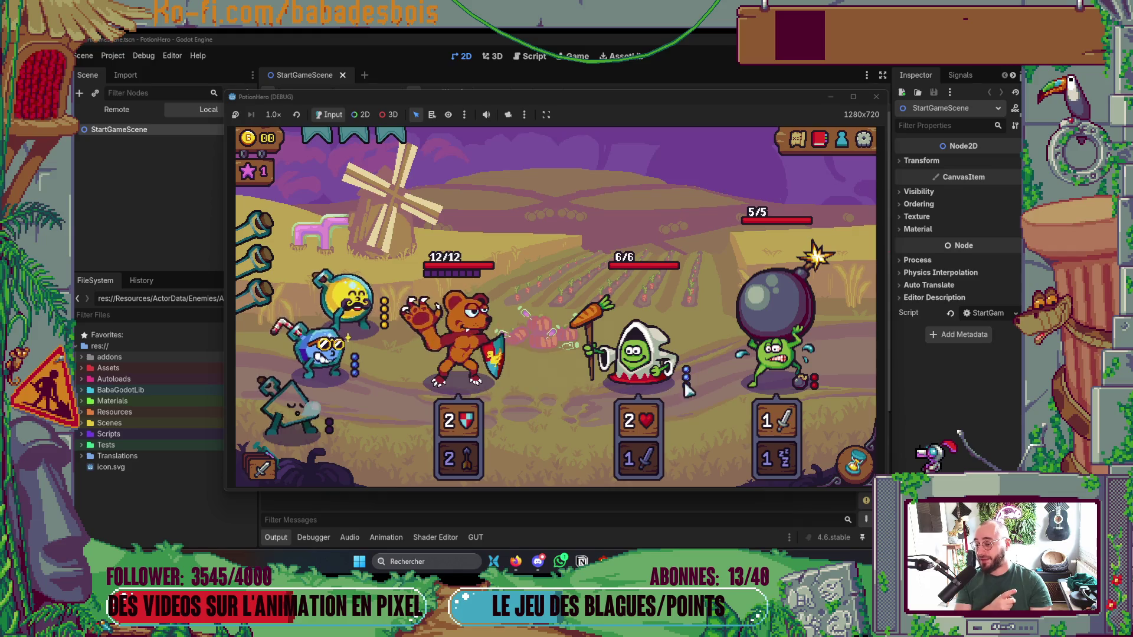
mouse_move(634, 352)
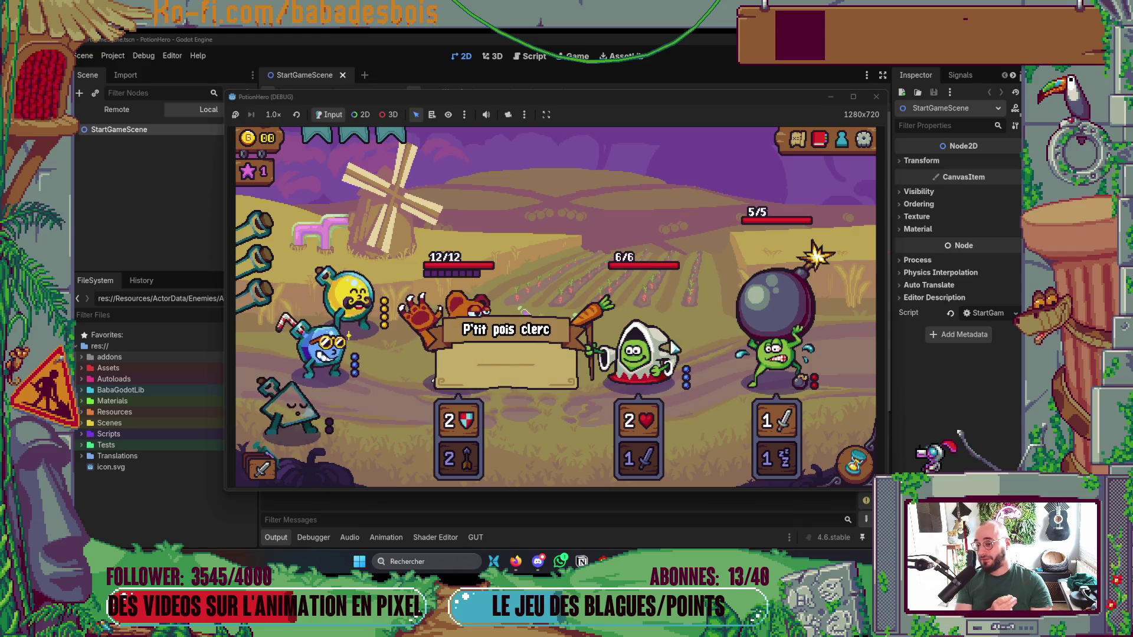
mouse_move(770, 379)
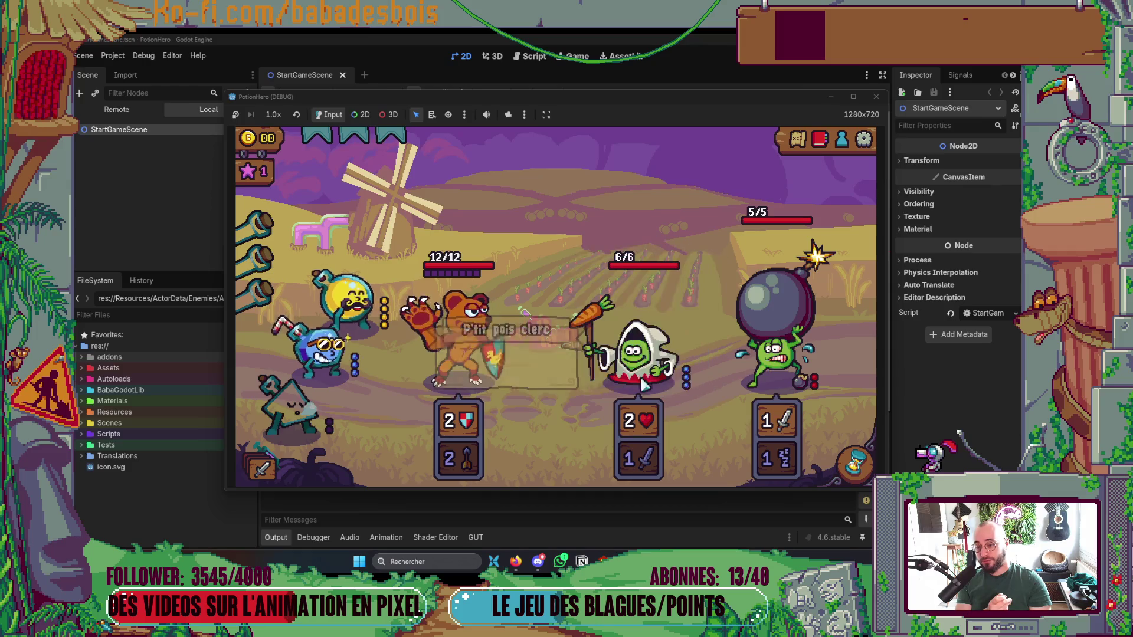
mouse_move(617, 321)
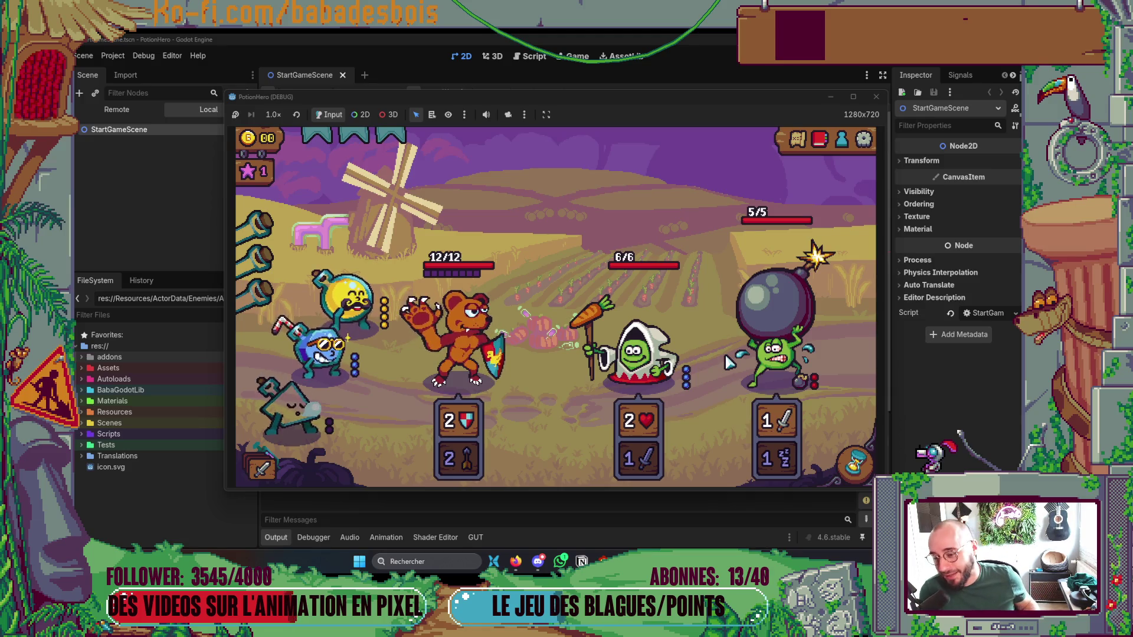
mouse_move(644, 282)
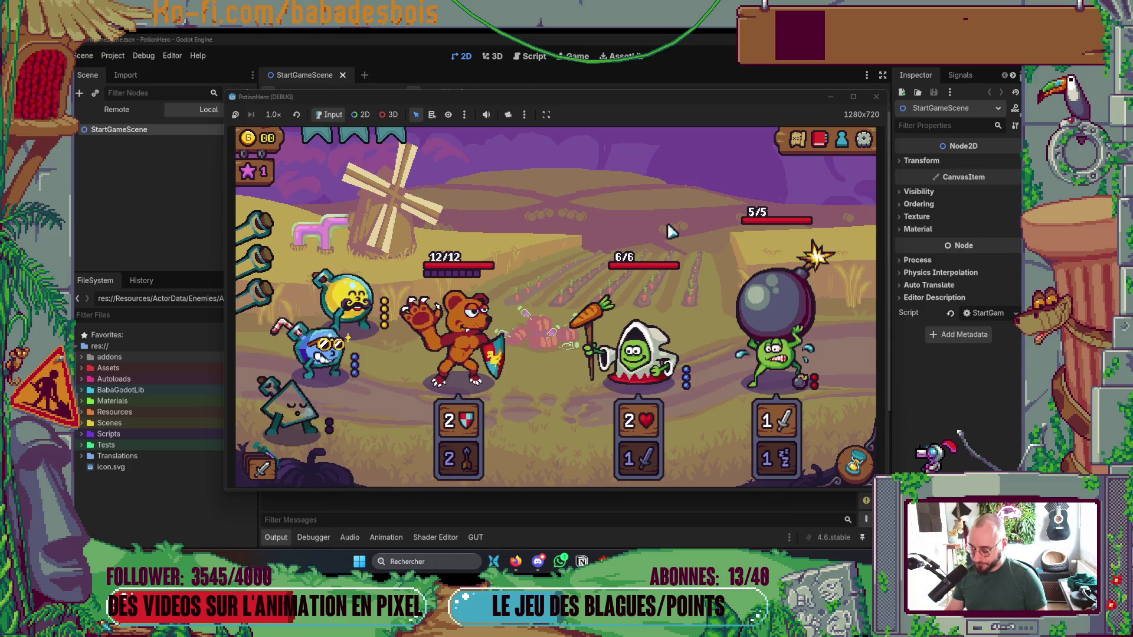
Stop the running game from the Godot toolbar to end debugging.
left_click(875, 96)
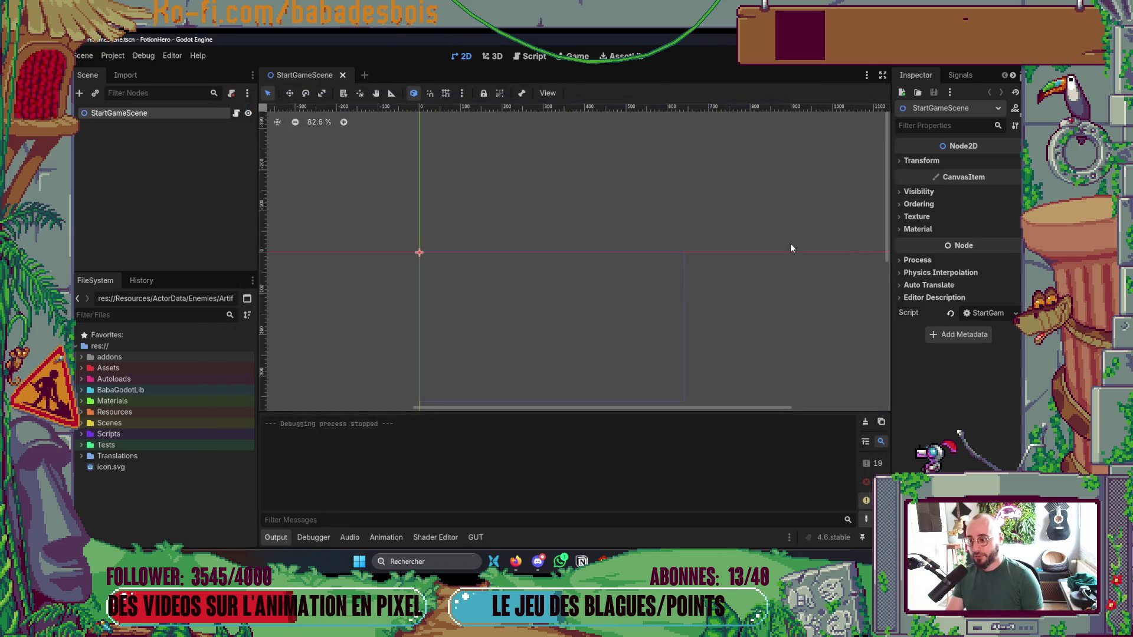
Switch to Neovim and close the git shell split so the code fills the window.
key("alt+Tab")
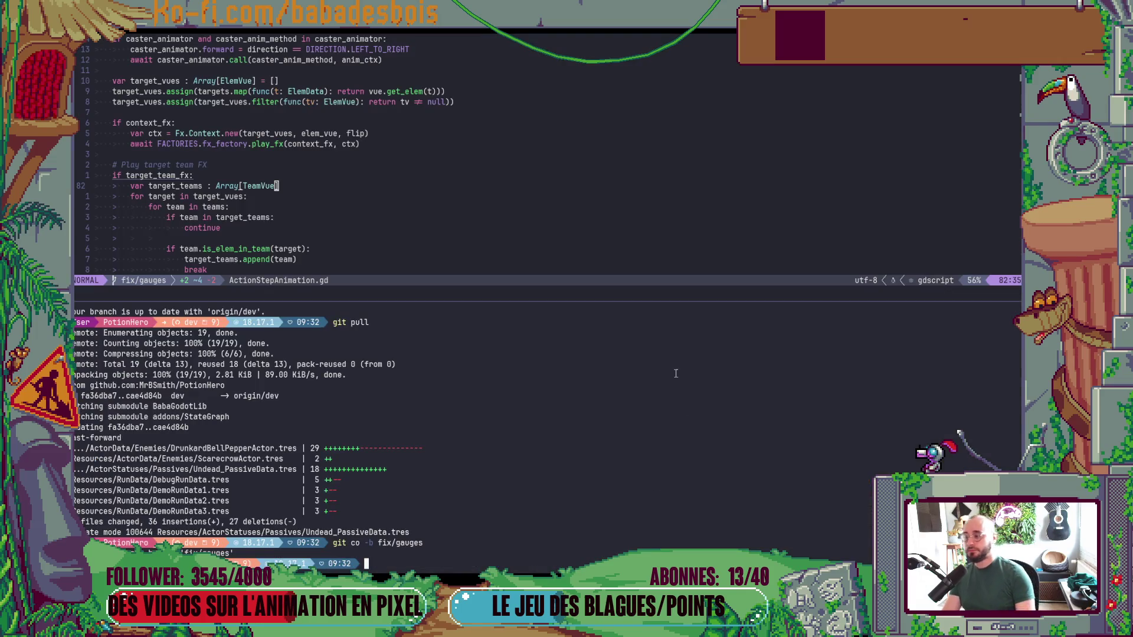
key("ctrl+b")
key("z")
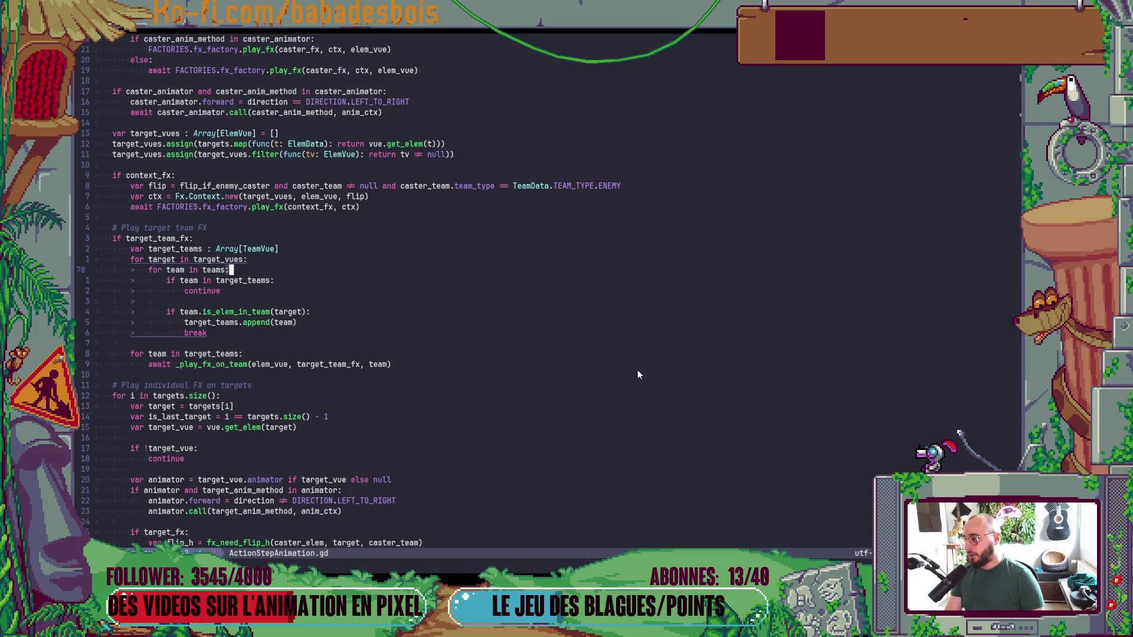
key("ctrl+d")
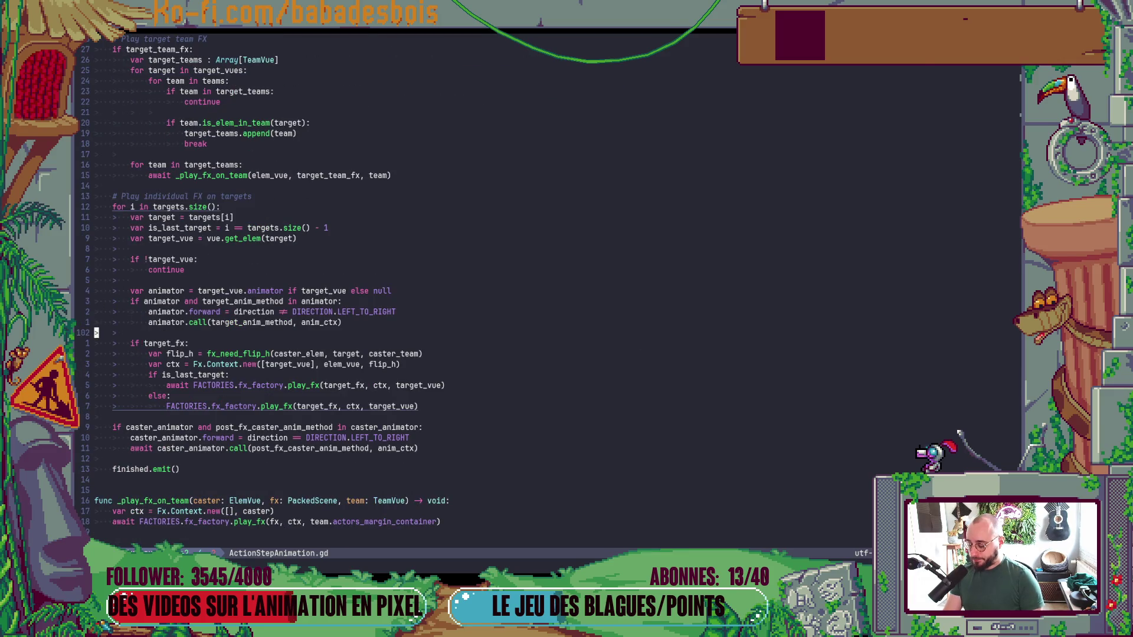
Find 'ActorVue' in the project file search and open CombatActorVue.gd.
key("space")
key("f")
key("f")
type("Act")
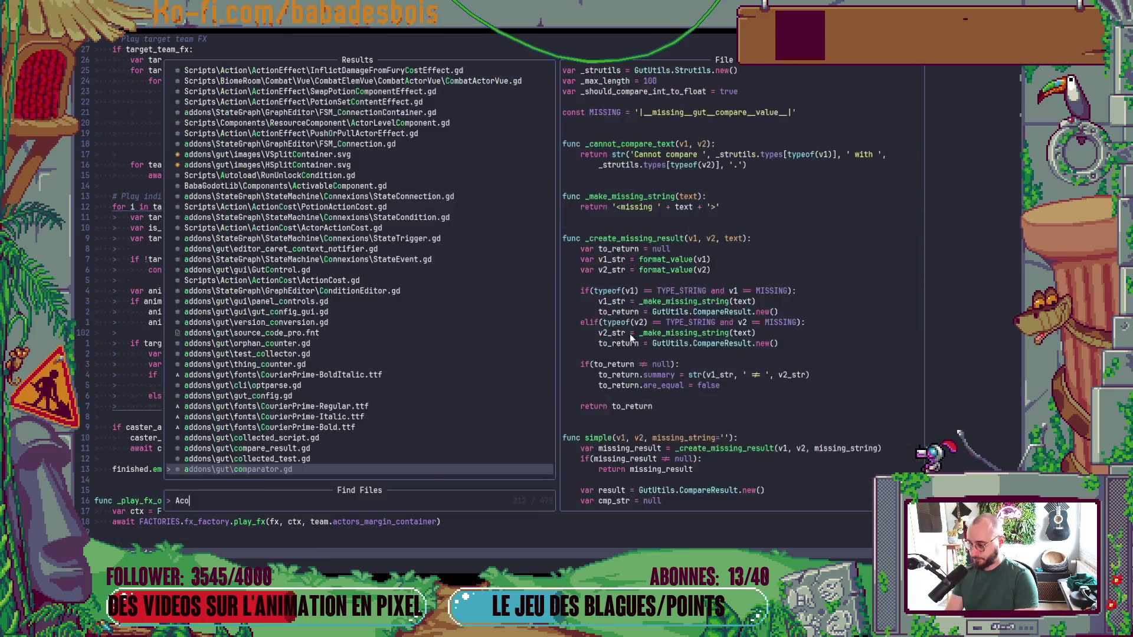
type("orVue")
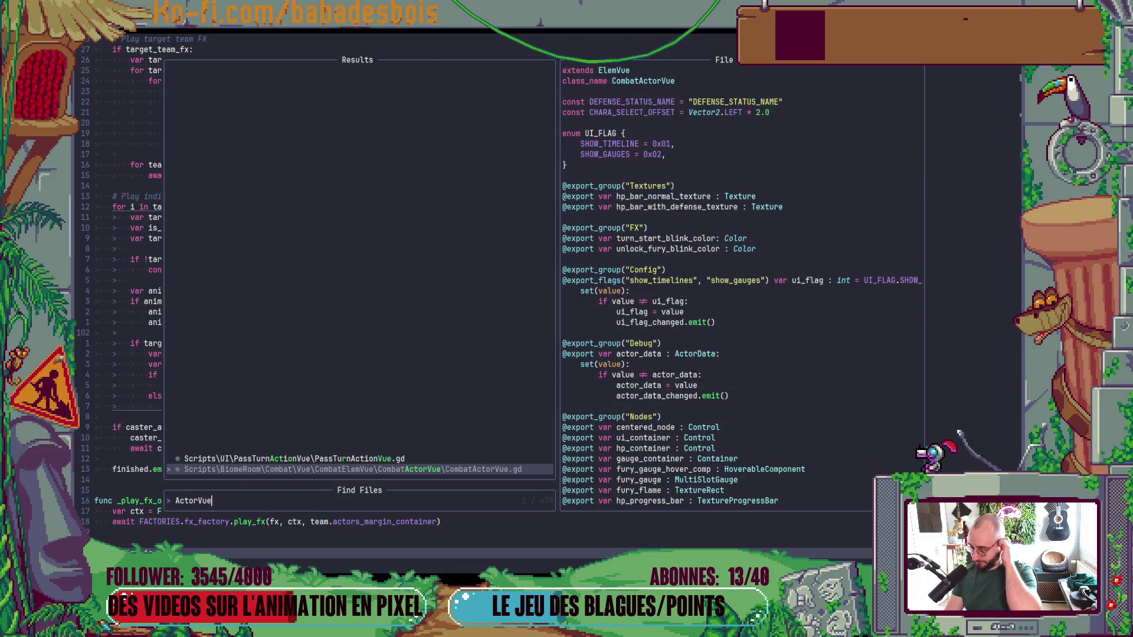
key("Return")
scroll(87, 291, "down", 15)
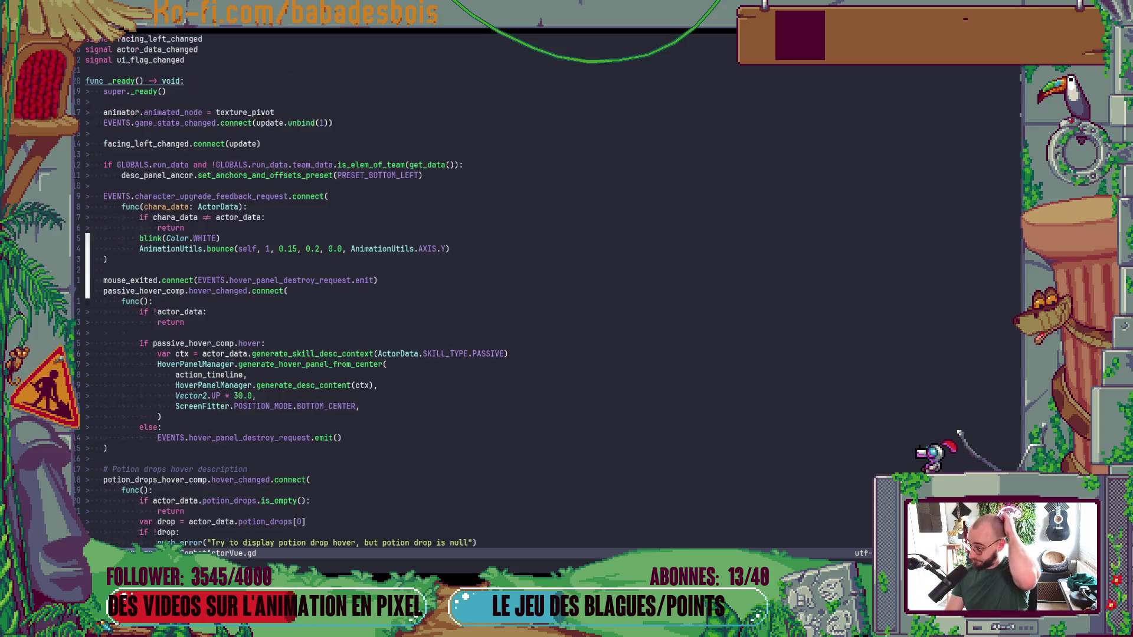
scroll(87, 290, "up", 10)
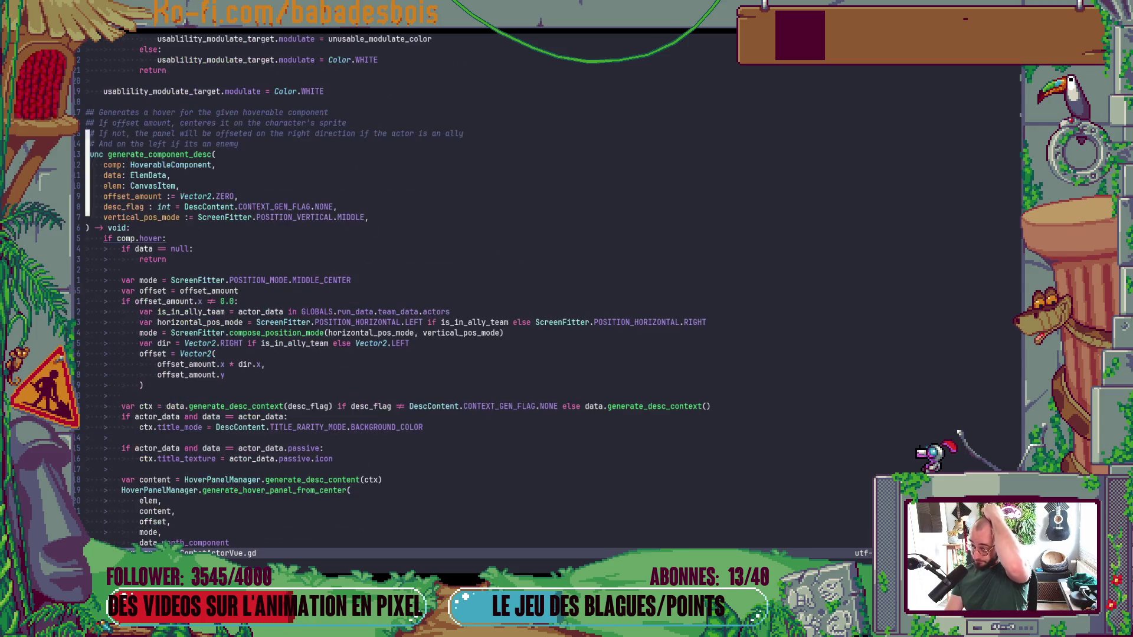
Page through get_data, set_data, update and the fury gauge hover code, then start a symbol listing.
key("ctrl+d")
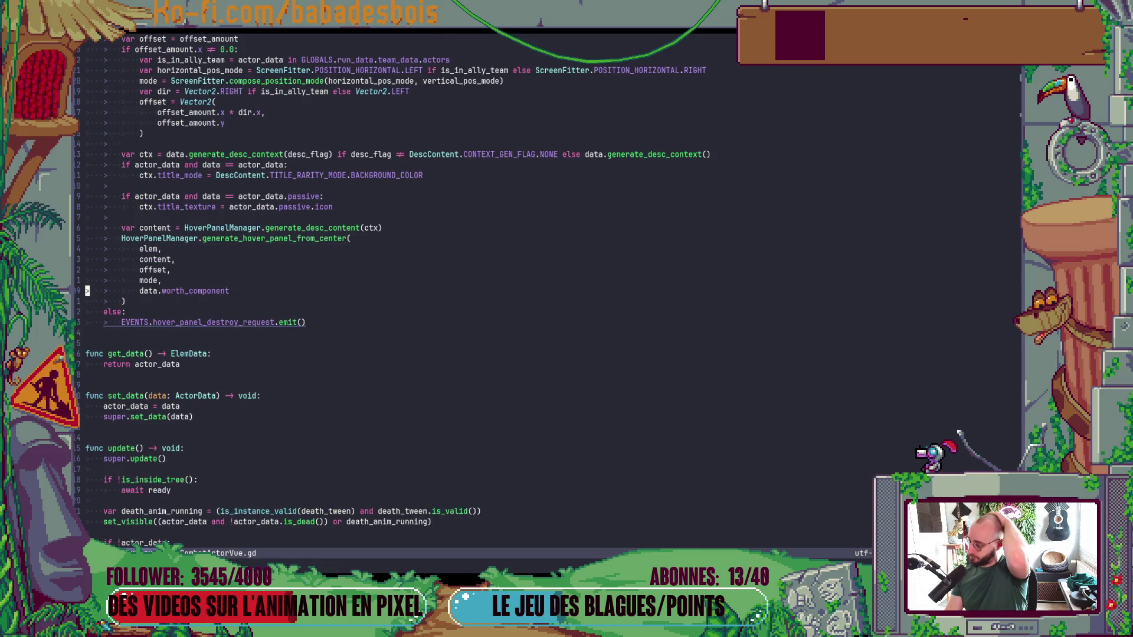
key("ctrl+d")
key("ctrl+d")
key("ctrl+d")
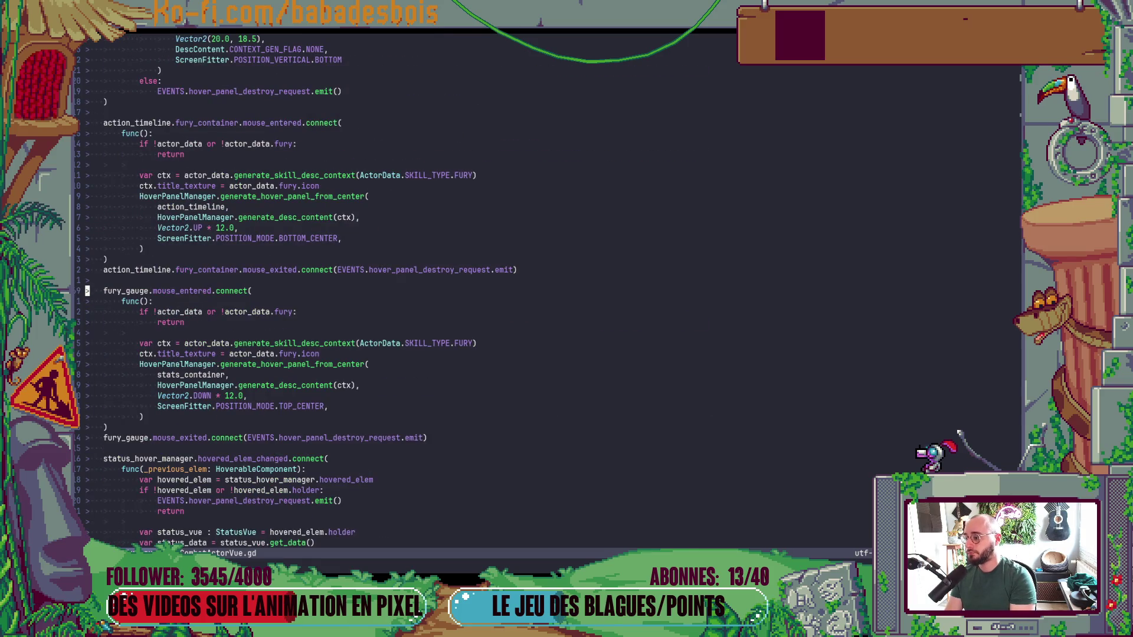
key("ctrl+u")
key("ctrl+u")
key("ctrl+u")
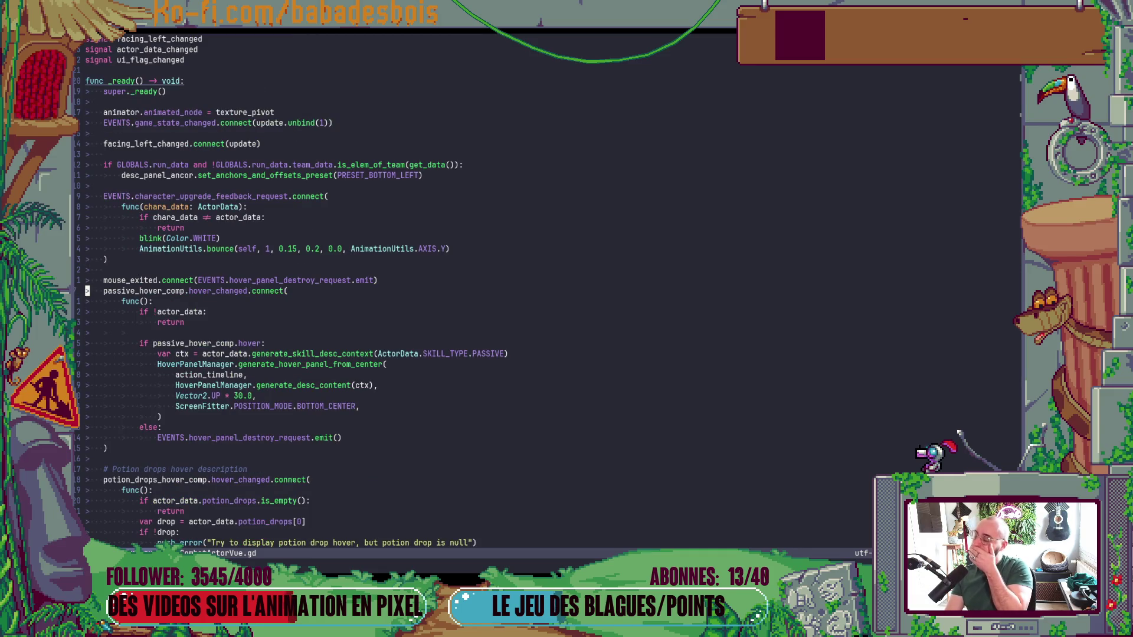
key("space")
Jump to the update function via document symbols and go to the fury_gauge.show() line.
key("s")
key("s")
type("update")
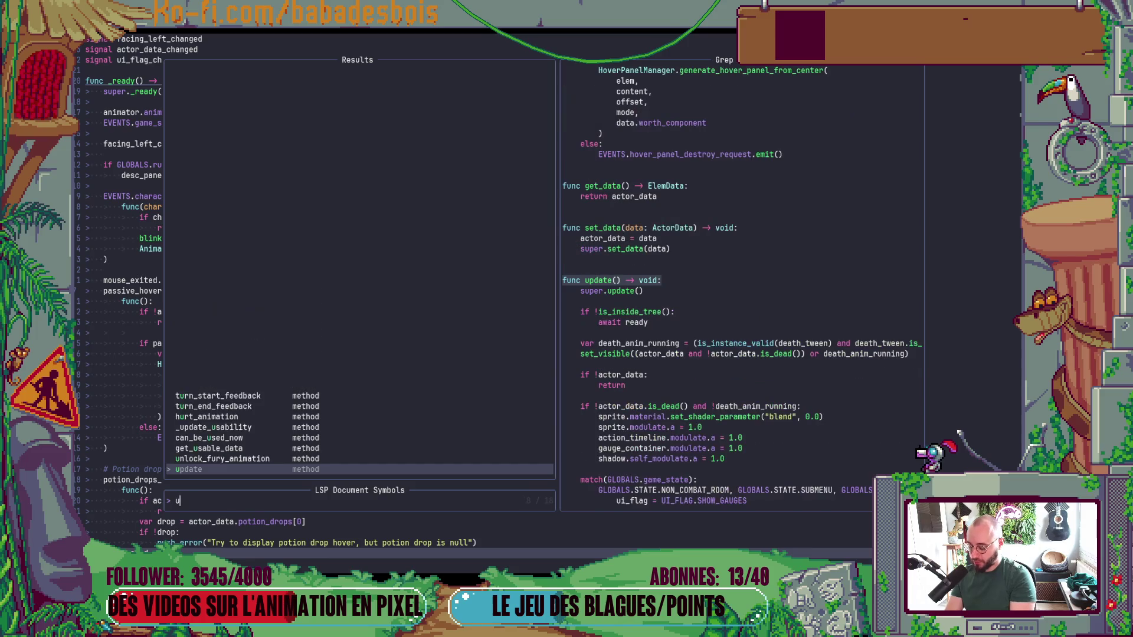
key("Return")
key("ctrl+d")
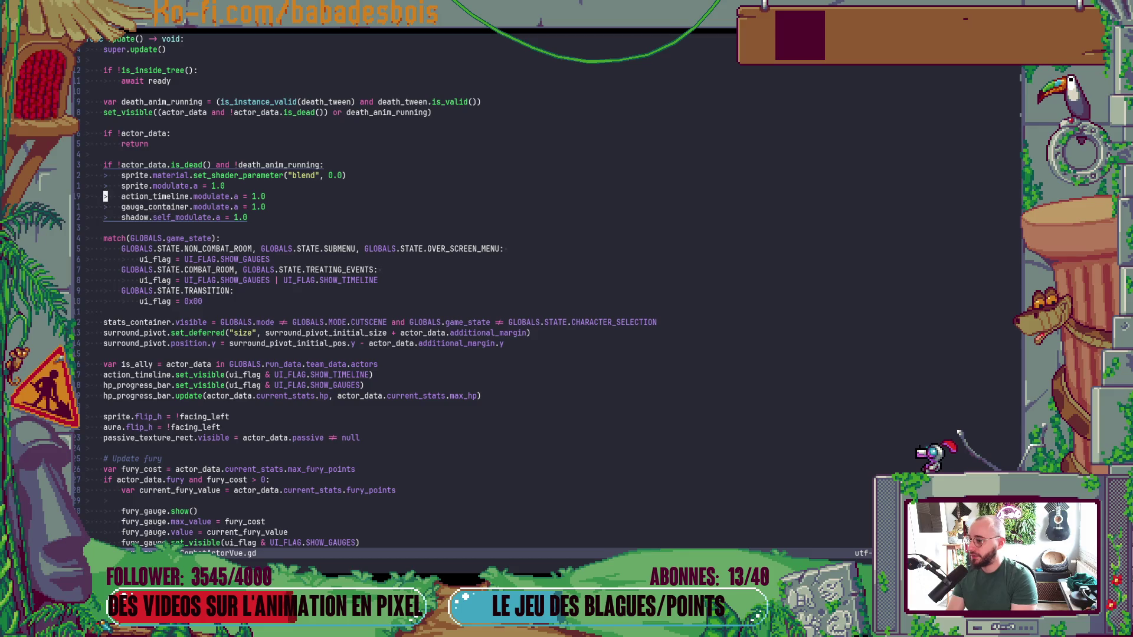
scroll(377, 295, "down", 5)
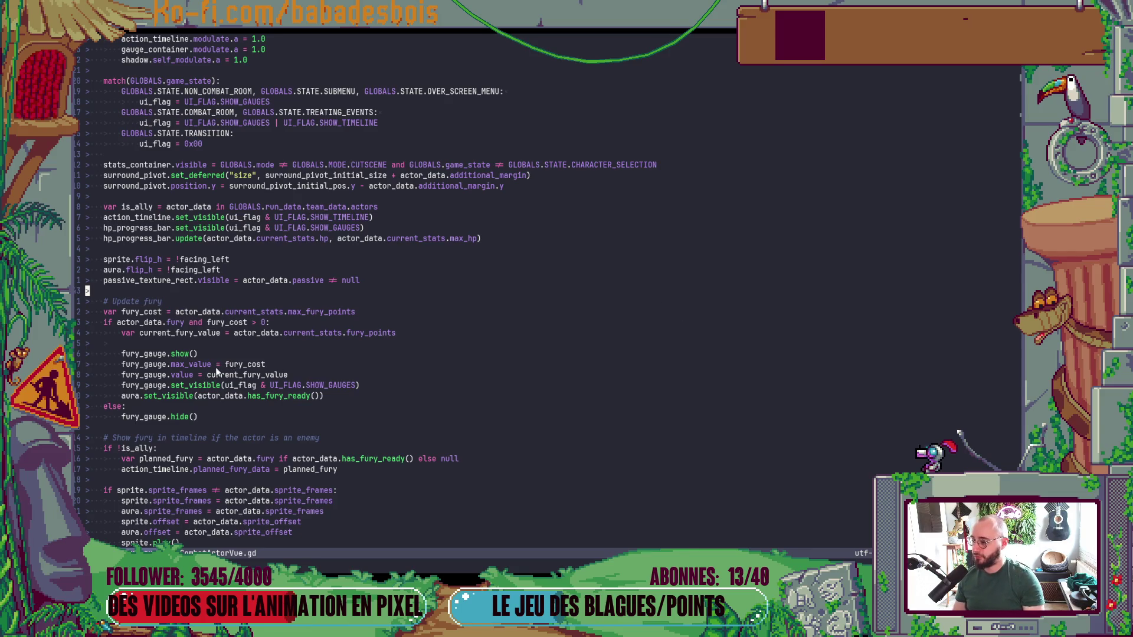
key("Down")
key("Down")
key("Down")
key("End")
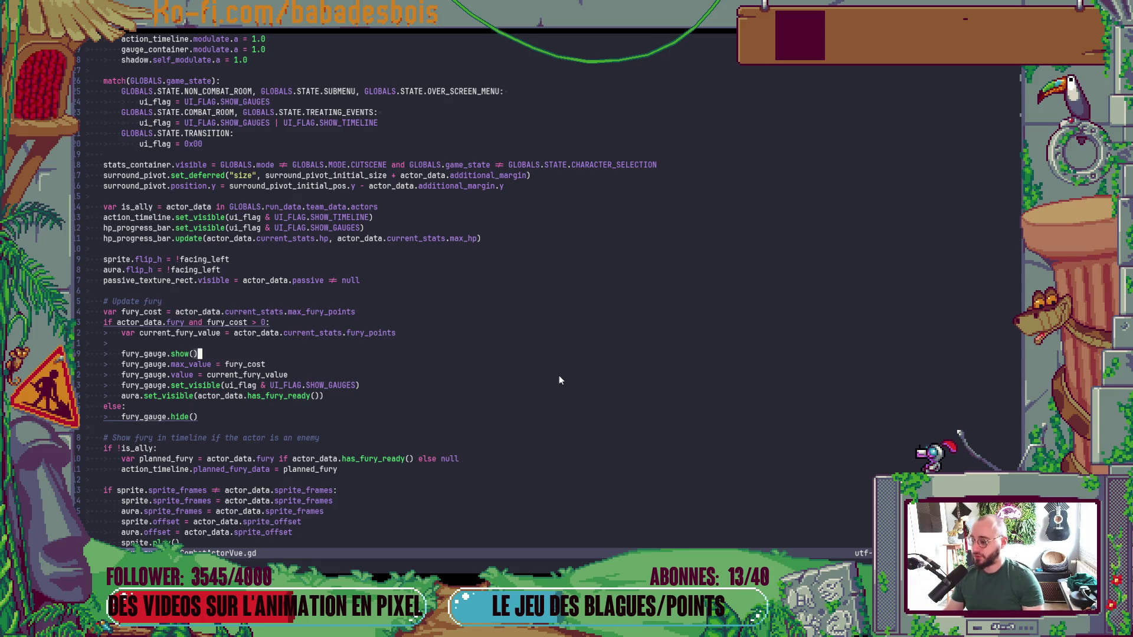
Start a project file search for gauge scripts.
key("space")
type("fFGa")
key("BackSpace")
key("BackSpace")
key("BackSpace")
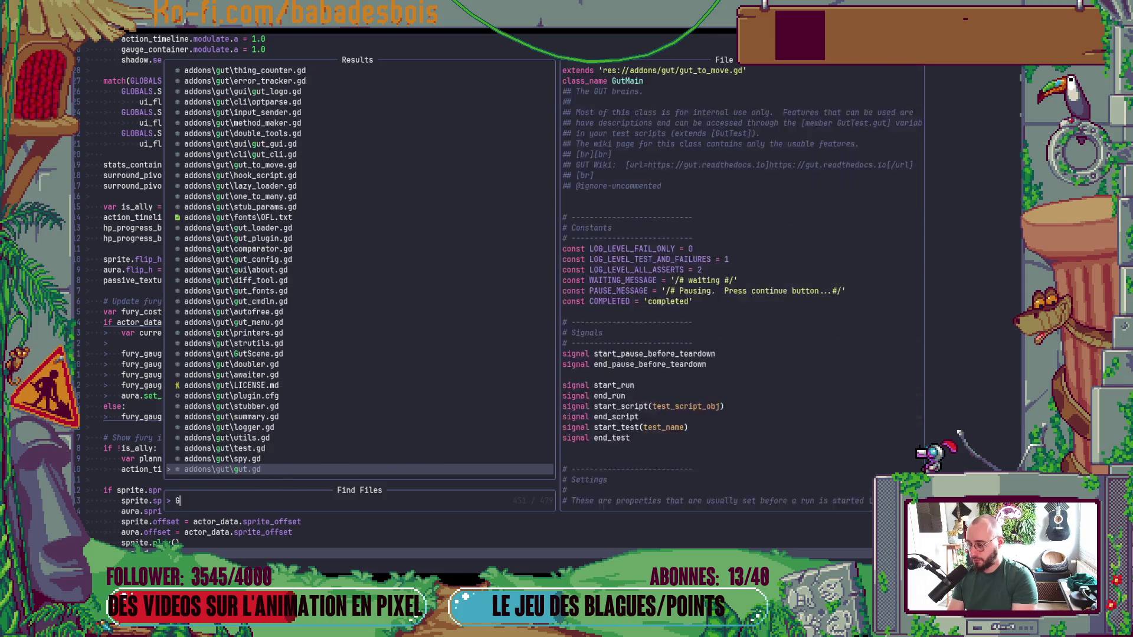
Search 'Gau' and open MultiSlotGauge.gd beside CombatActorVue.gd.
type("Gau")
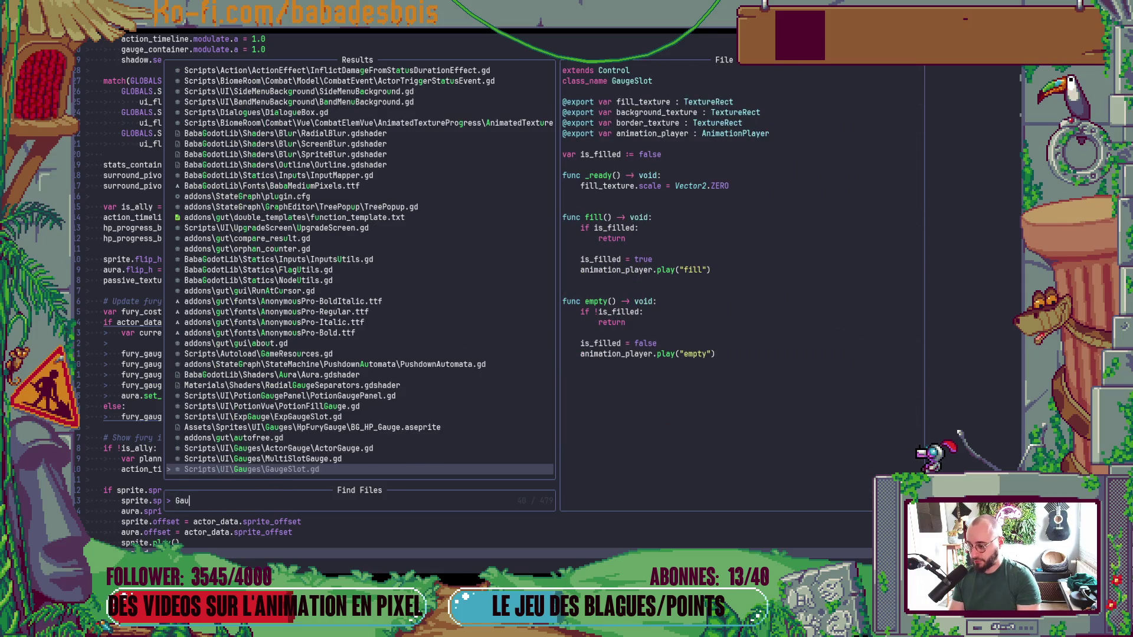
left_click(262, 459)
key("Return")
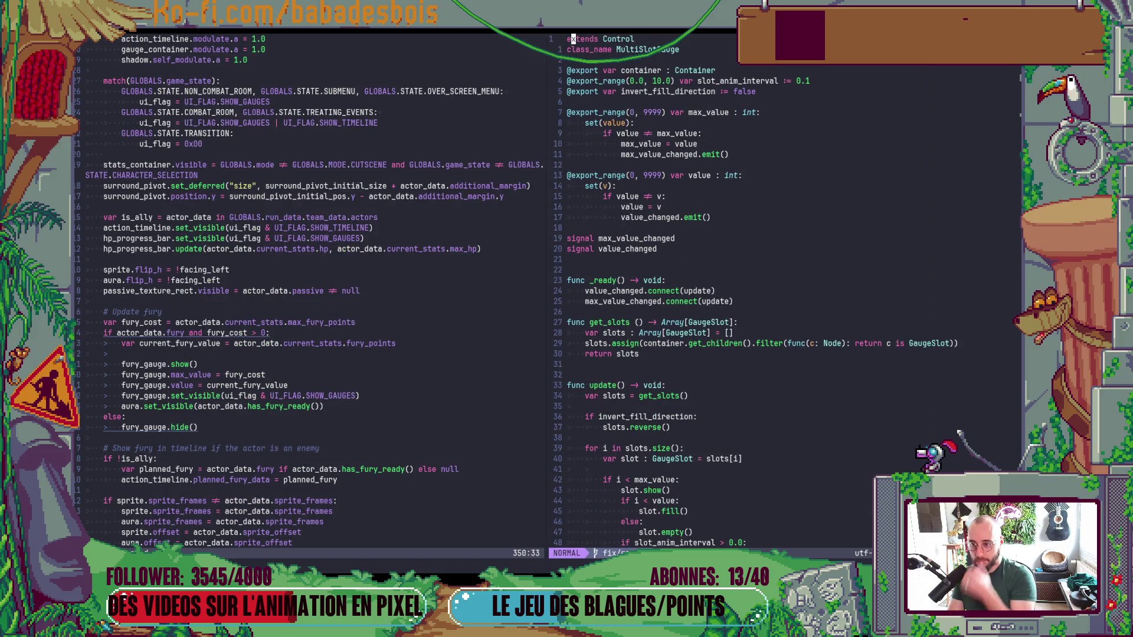
scroll(736, 238, "down", 4)
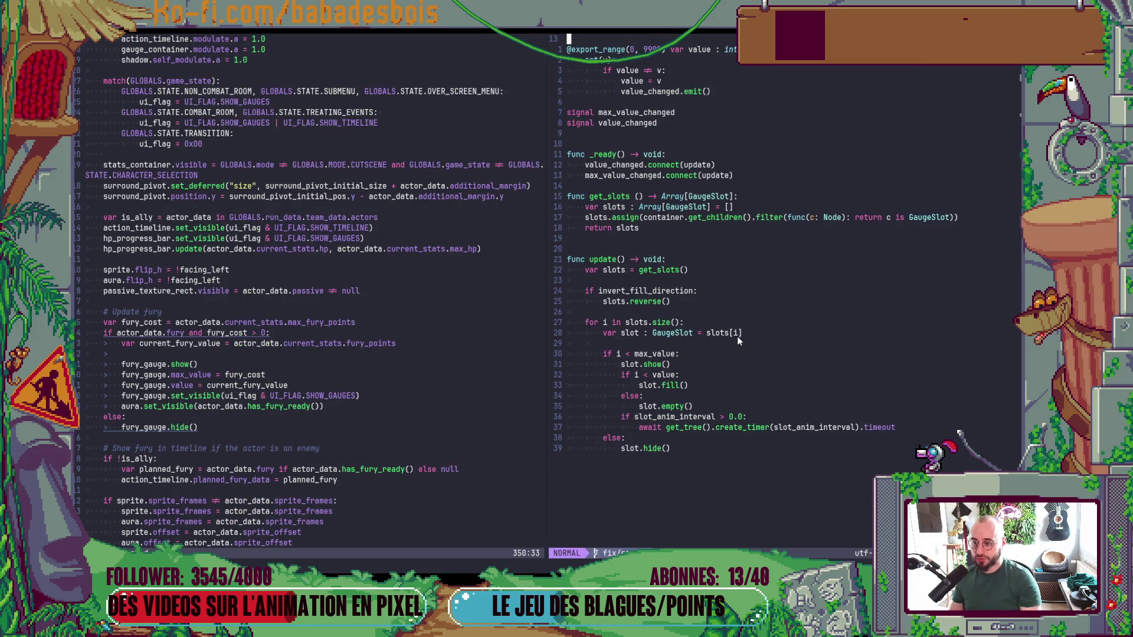
scroll(738, 337, "up", 3)
Insert a blank line above the get_slots declaration.
left_click(722, 291)
key("bracketleft")
key("space")
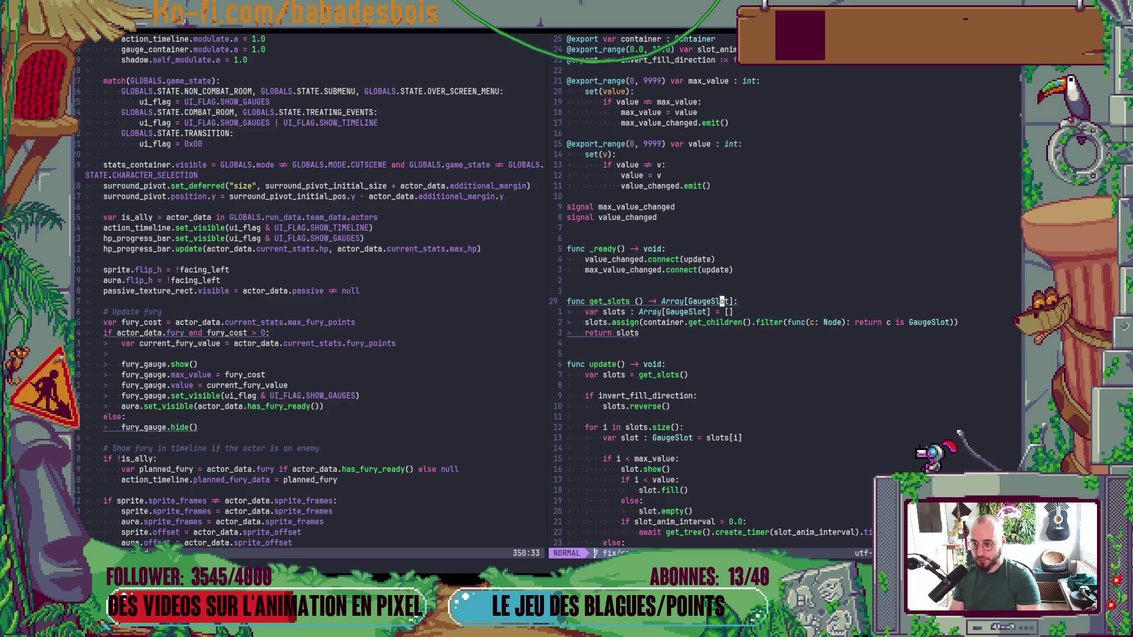
Review the update loop in both scripts, then put the caret on the blank line after get_slots.
scroll(766, 438, "down", 4)
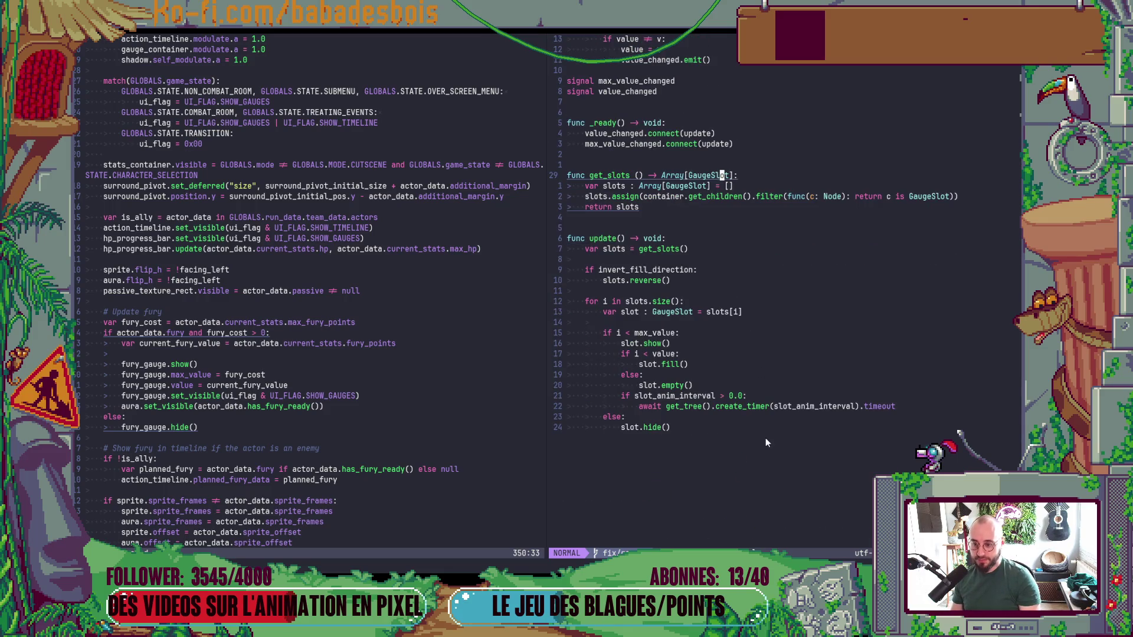
mouse_move(759, 440)
left_mouse_down()
mouse_move(695, 406)
mouse_move(542, 269)
left_mouse_up()
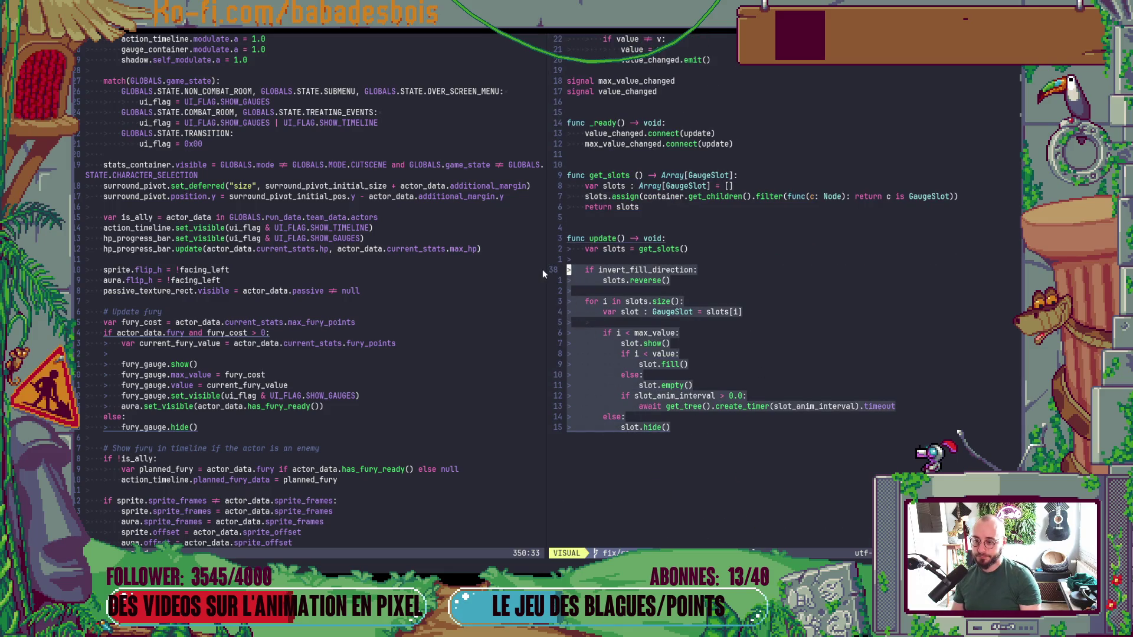
left_click(542, 269)
left_click(608, 285)
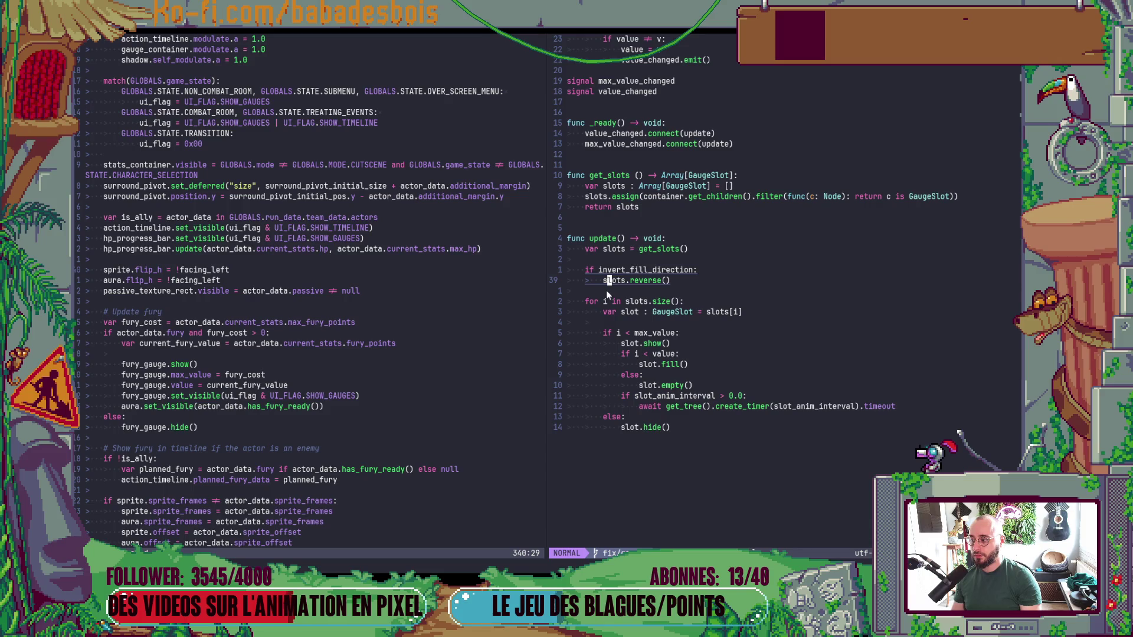
scroll(606, 295, "up", 5)
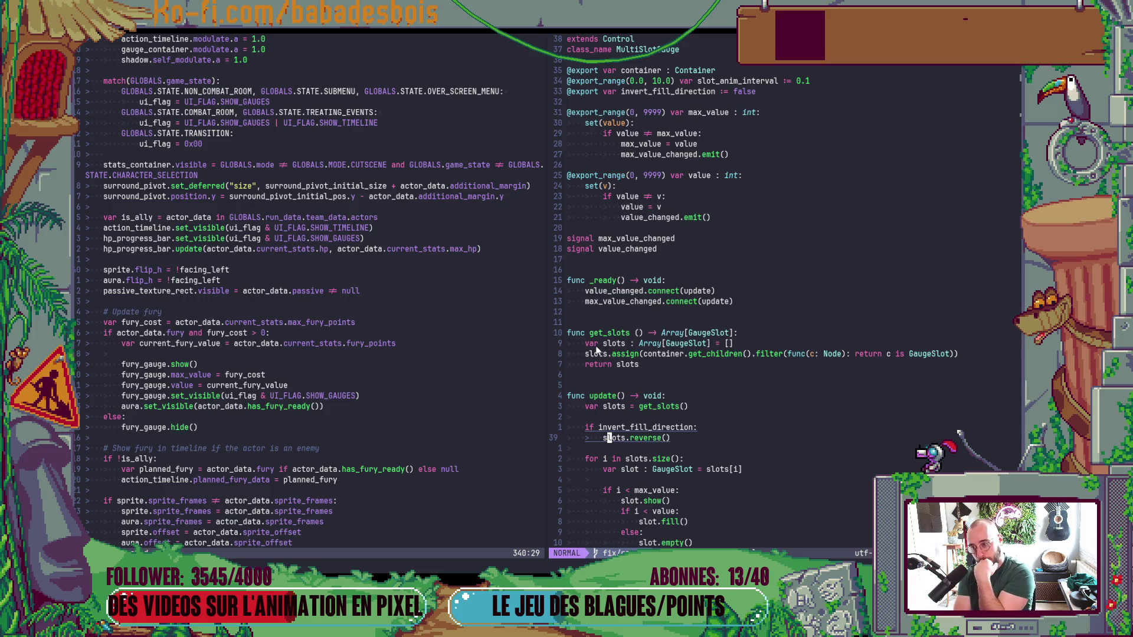
scroll(413, 394, "down", 11)
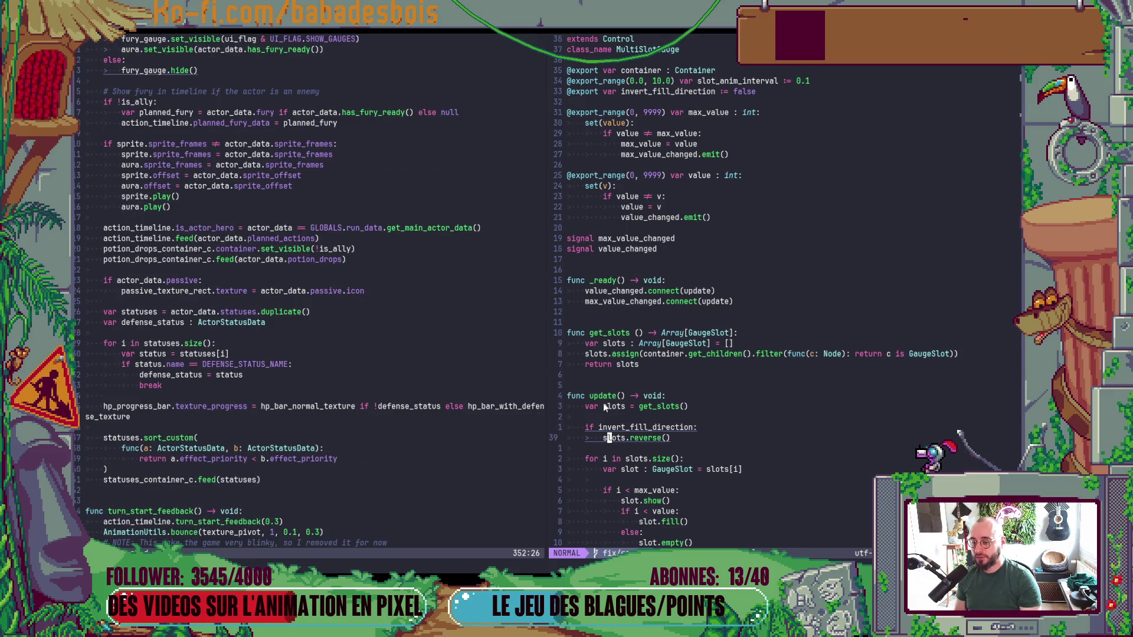
scroll(613, 291, "down", 3)
scroll(608, 269, "up", 3)
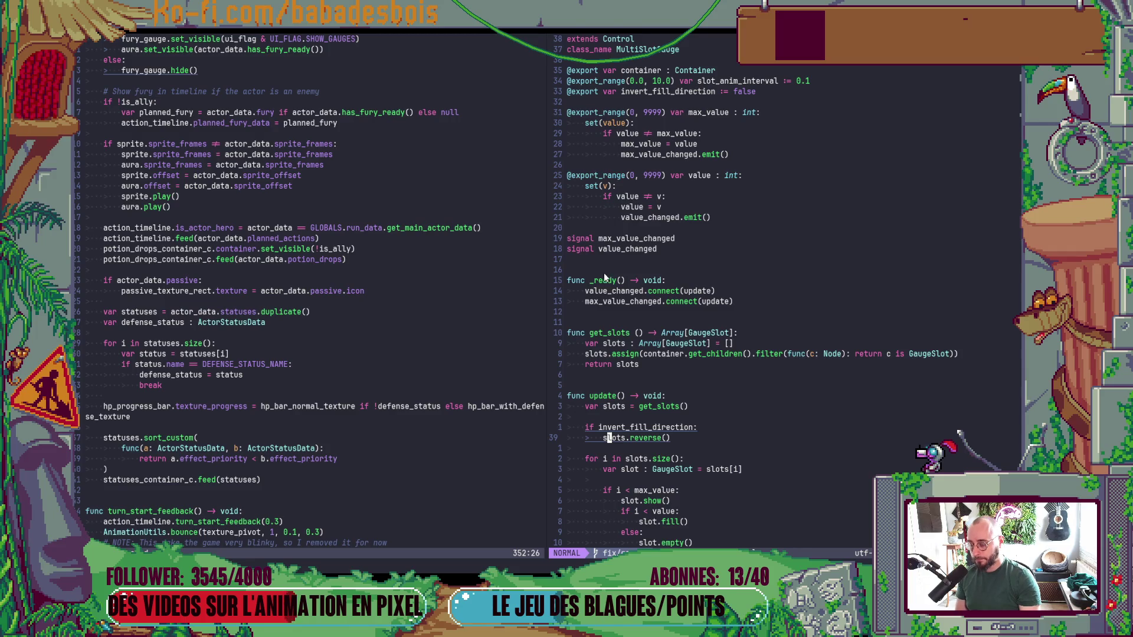
left_click(604, 374)
Start a 'func feed(ctx:' stub below get_slots.
key("o")
key("Return")
key("Return")
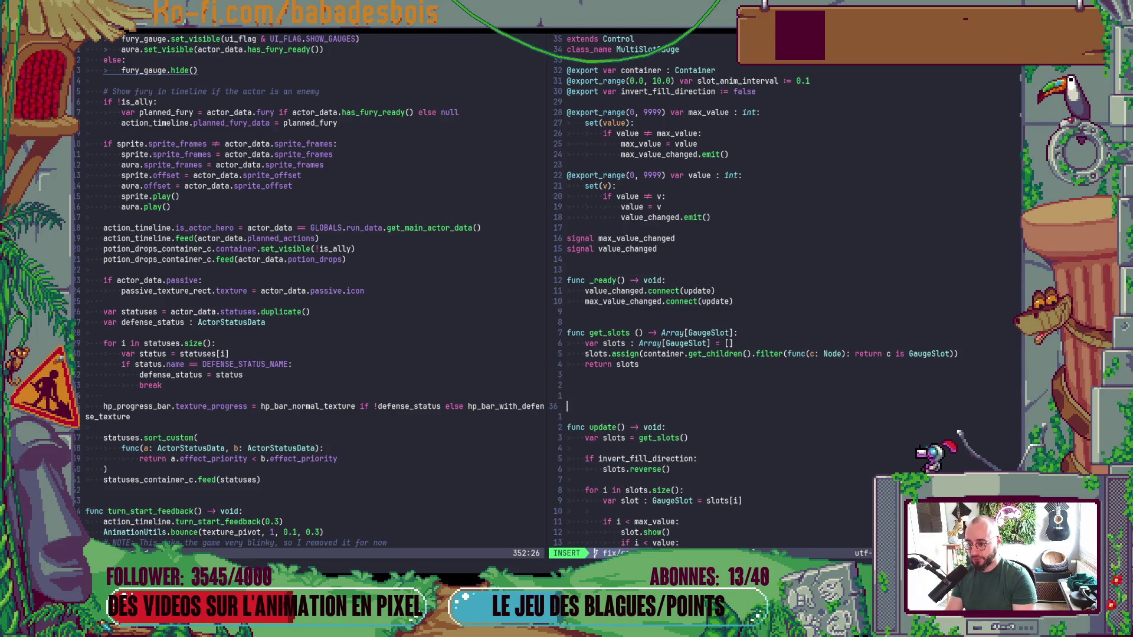
type("func fe")
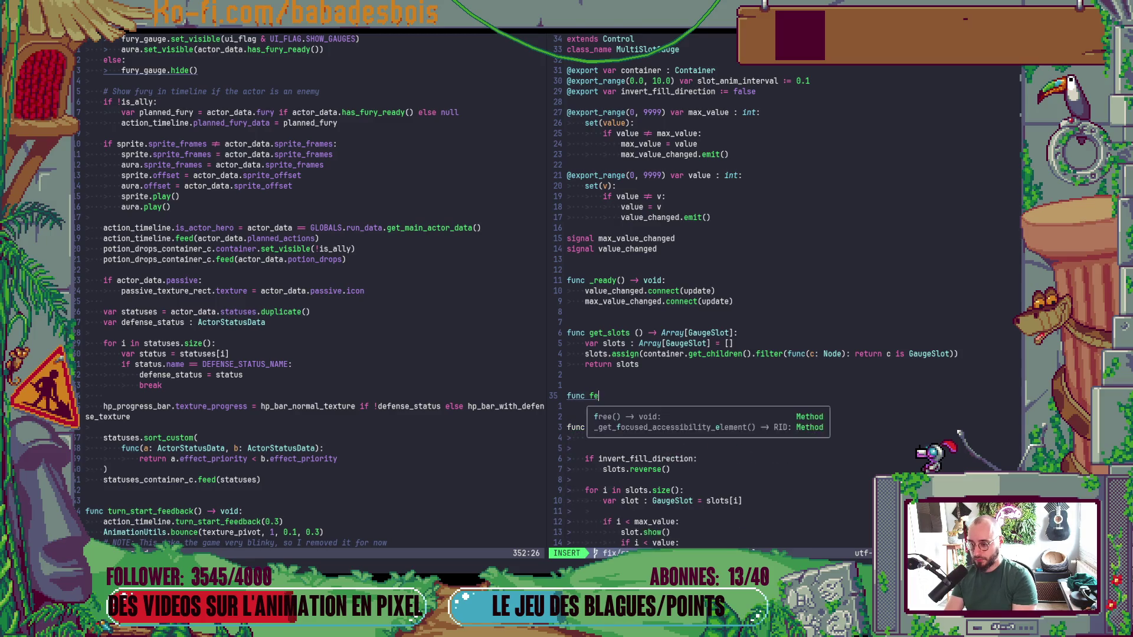
type("ed(ctx:")
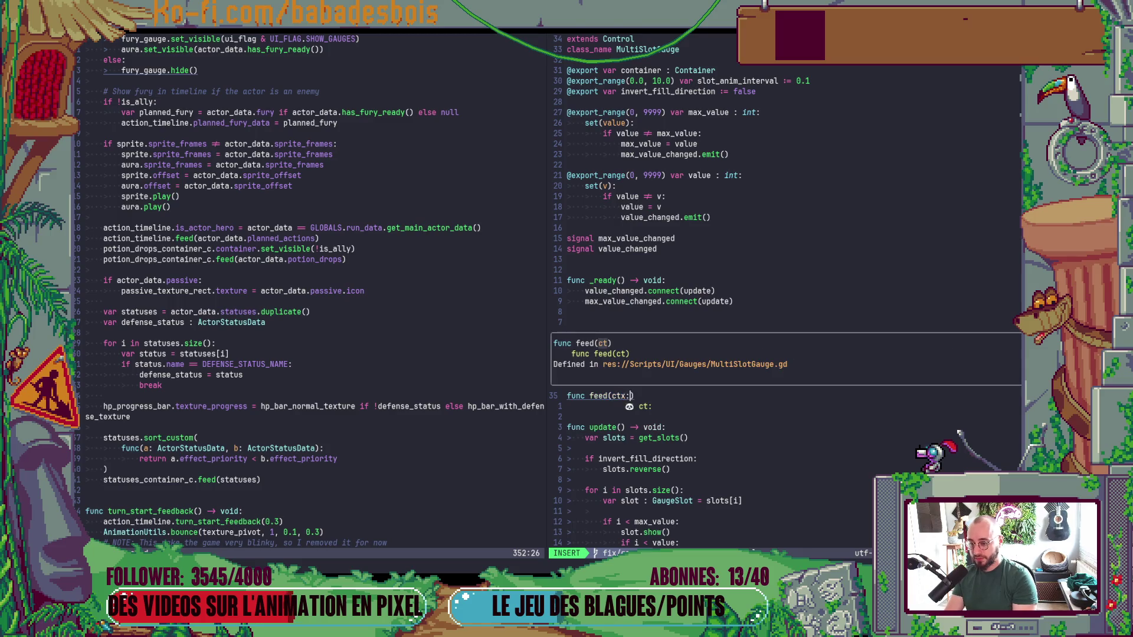
key("Escape")
Add 'class Context:' above _ready with a 'var value := 0' field.
key("k")
key("k")
key("k")
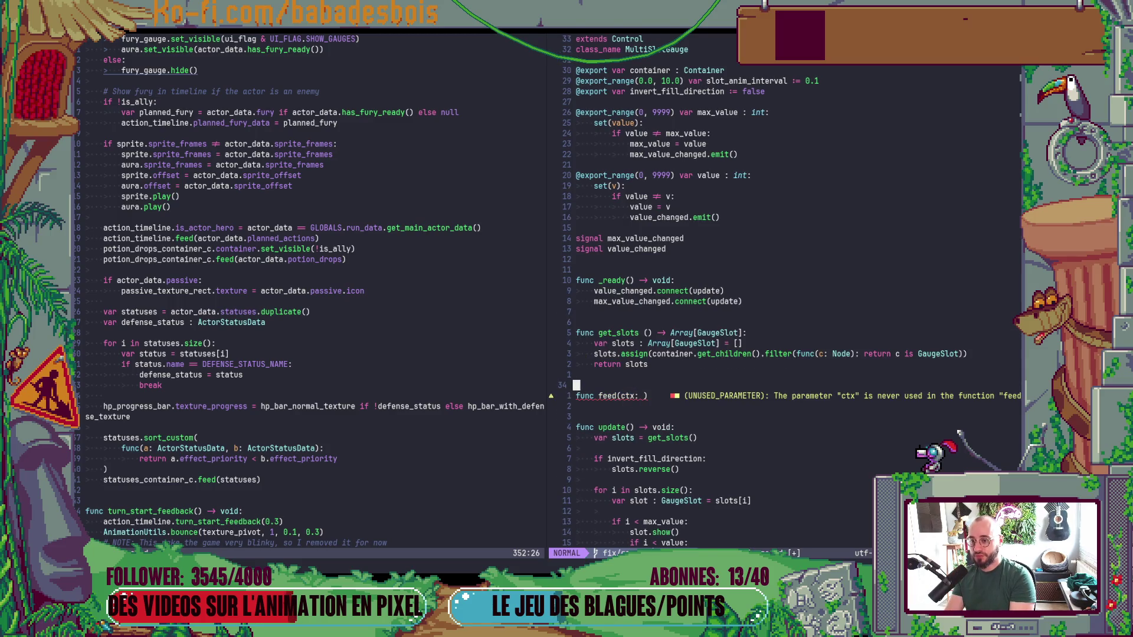
key("k")
key("k")
key("k")
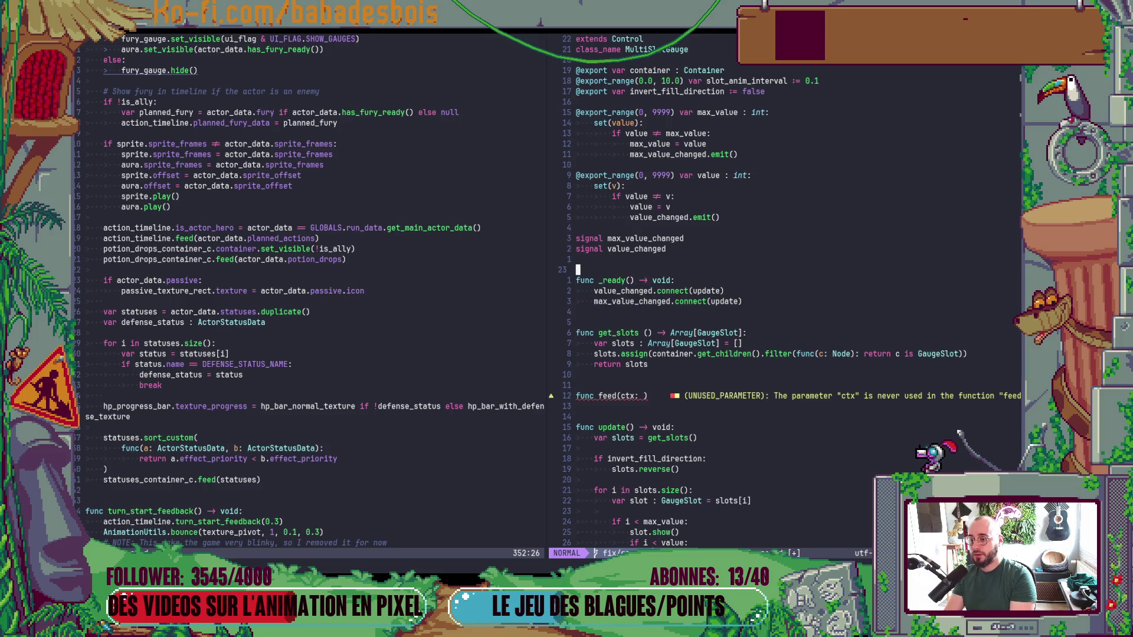
key("o")
key("Return")
key("Return")
type("cla")
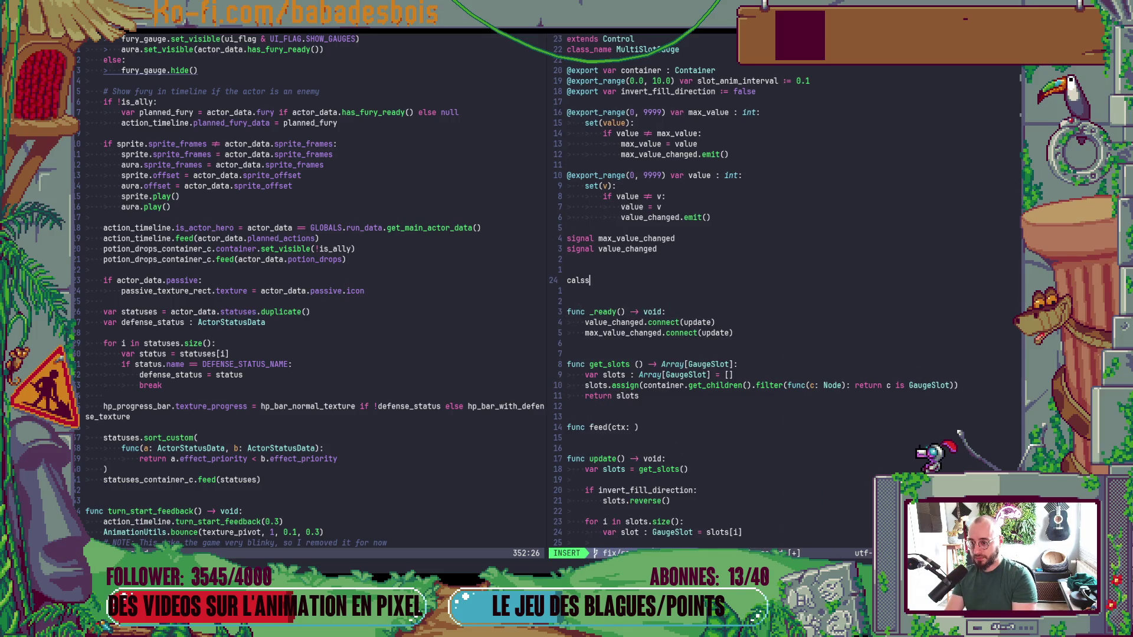
type("ss Context")
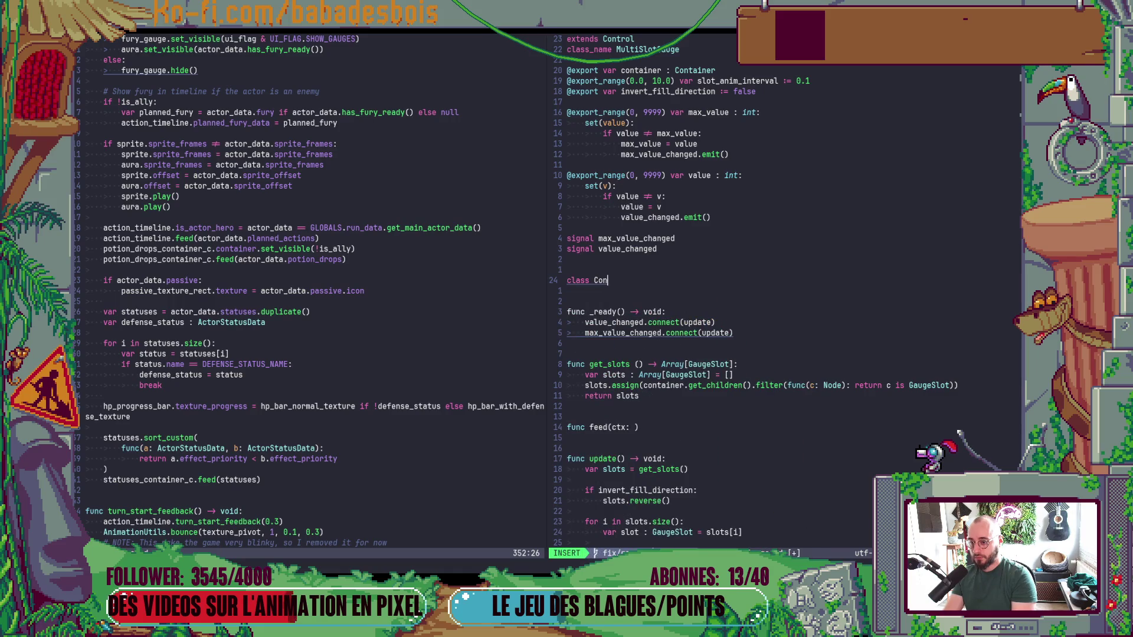
key("BackSpace")
type(":")
key("Return")
type("var ")
type("valeuy")
key("BackSpace")
key("BackSpace")
key("BackSpace")
type("value")
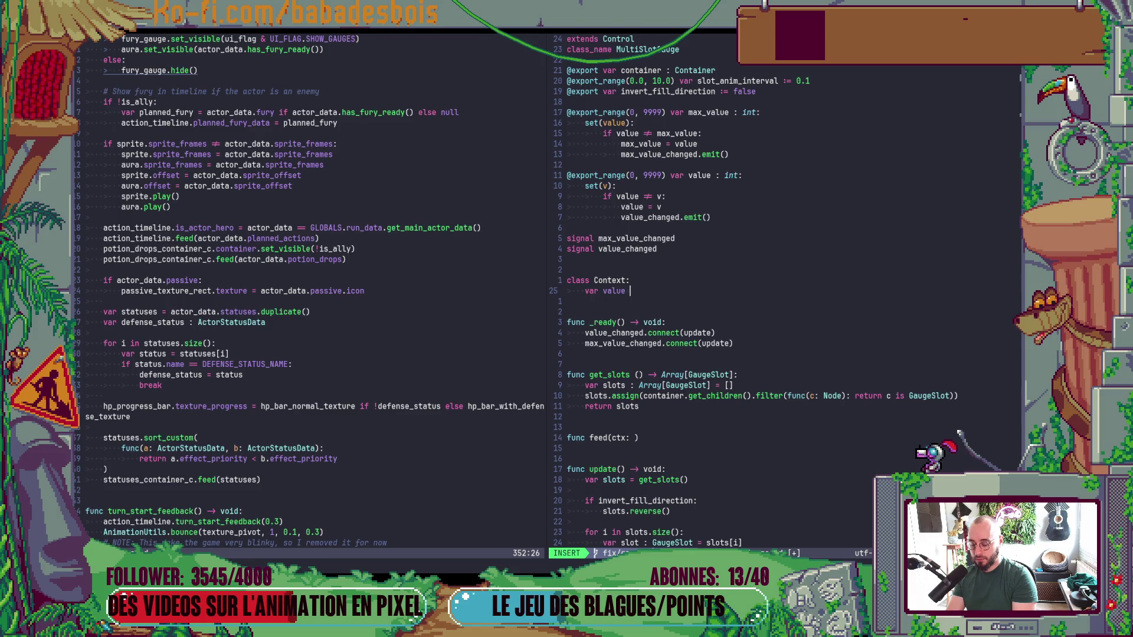
type(" := 0")
Duplicate the field line as 'var max_value := 0'.
key("Escape")
key("y")
key("y")
key("p")
type("bimax")
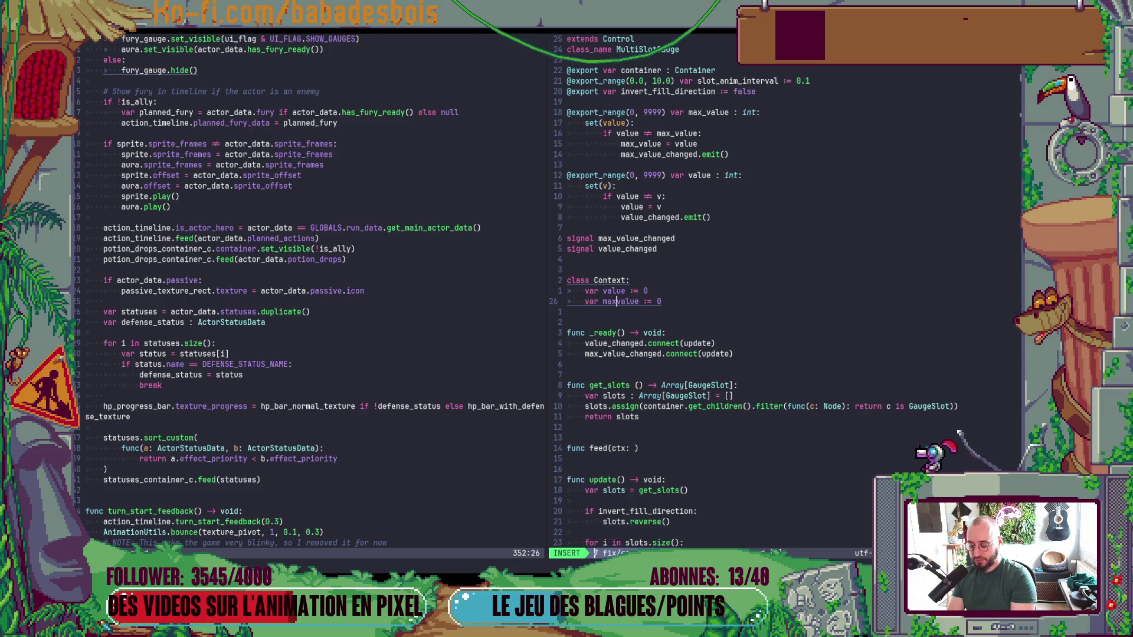
type("_")
key("Escape")
Generate an _init from both fields, indent it into Context, and remove an extra blank line.
key("k")
key("shift+v")
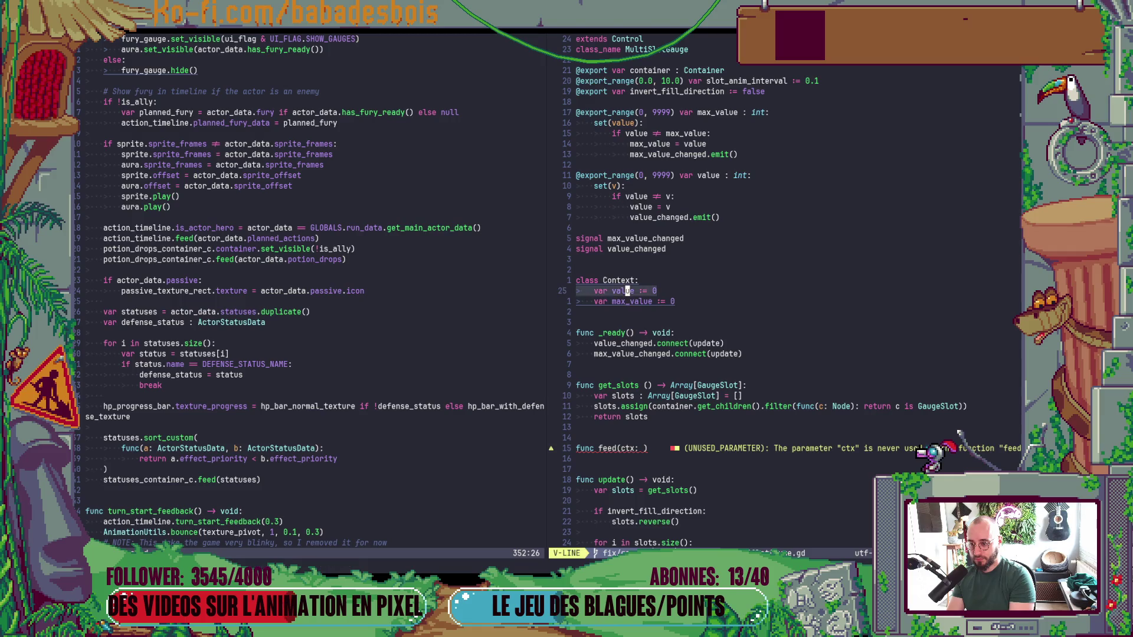
key("j")
key("space")
key("i")
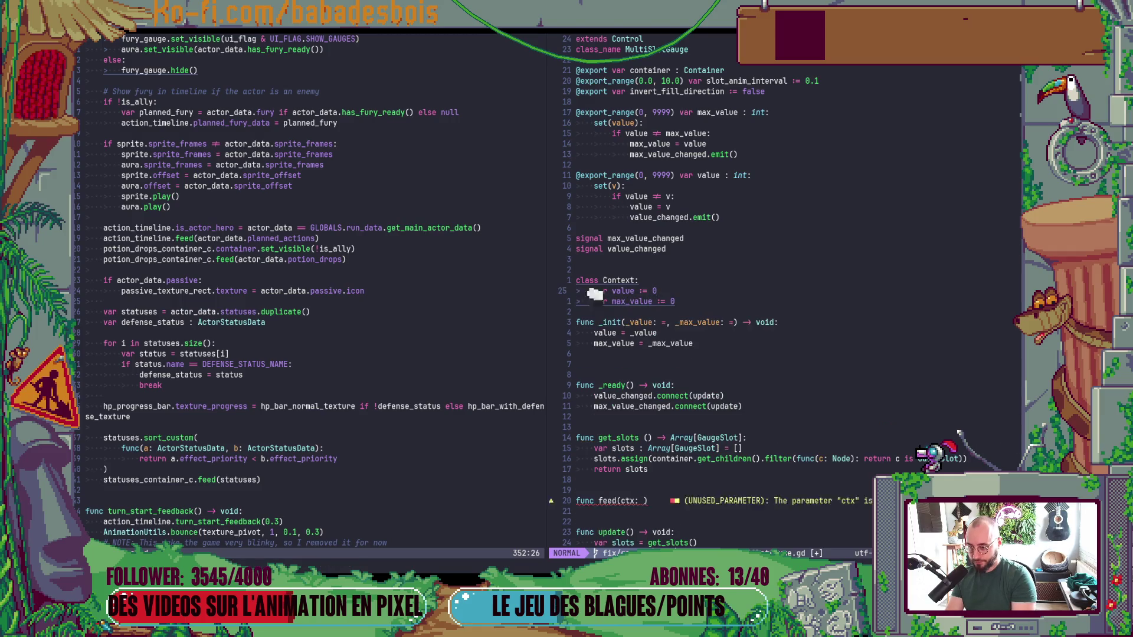
key("j")
key("j")
key("j")
key("shift+v")
key("j")
key("j")
key("greater")
key("Escape")
key("k")
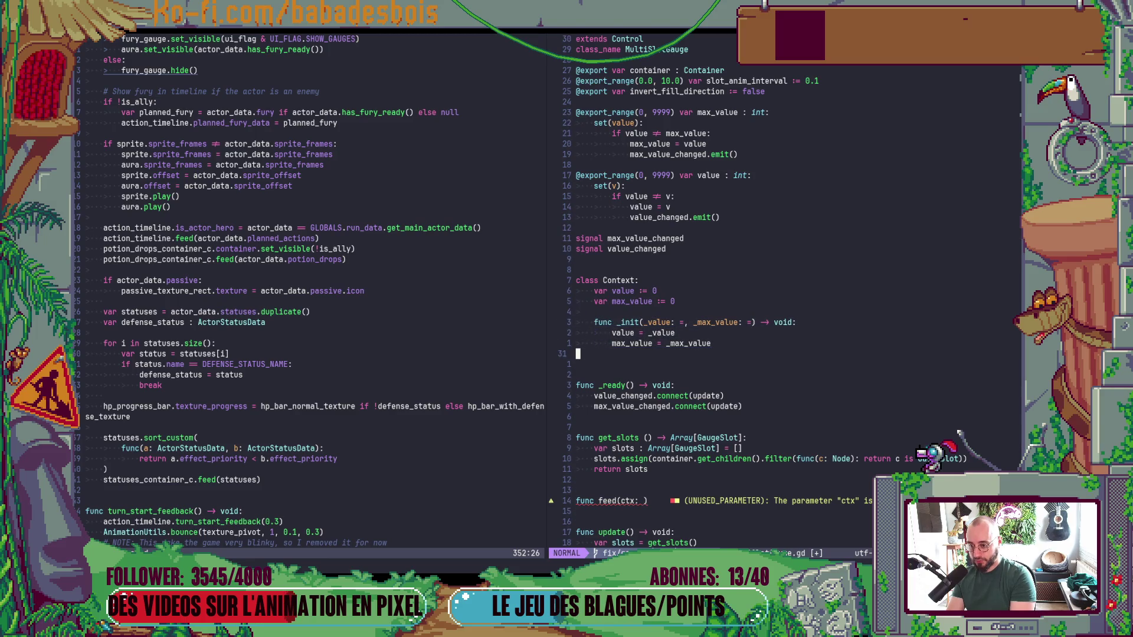
key("j")
key("j")
key("j")
key("d")
key("d")
Give the _init parameter _value a default of 0.
key("k")
key("k")
key("k")
key("$")
key("b")
key("b")
key("b")
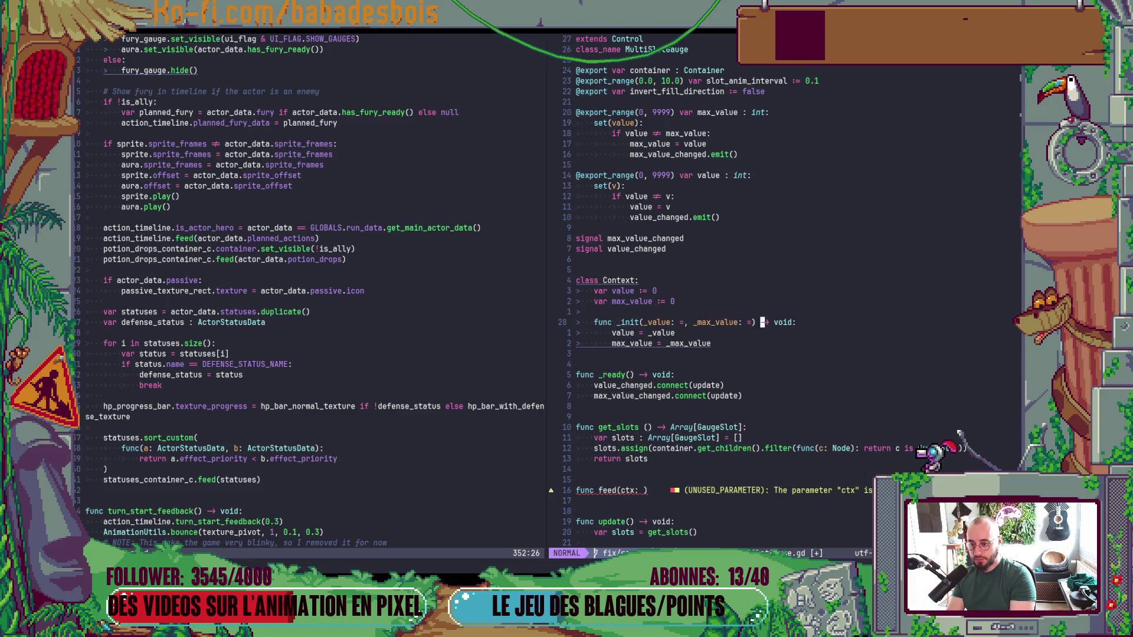
type("xa")
type(" 0")
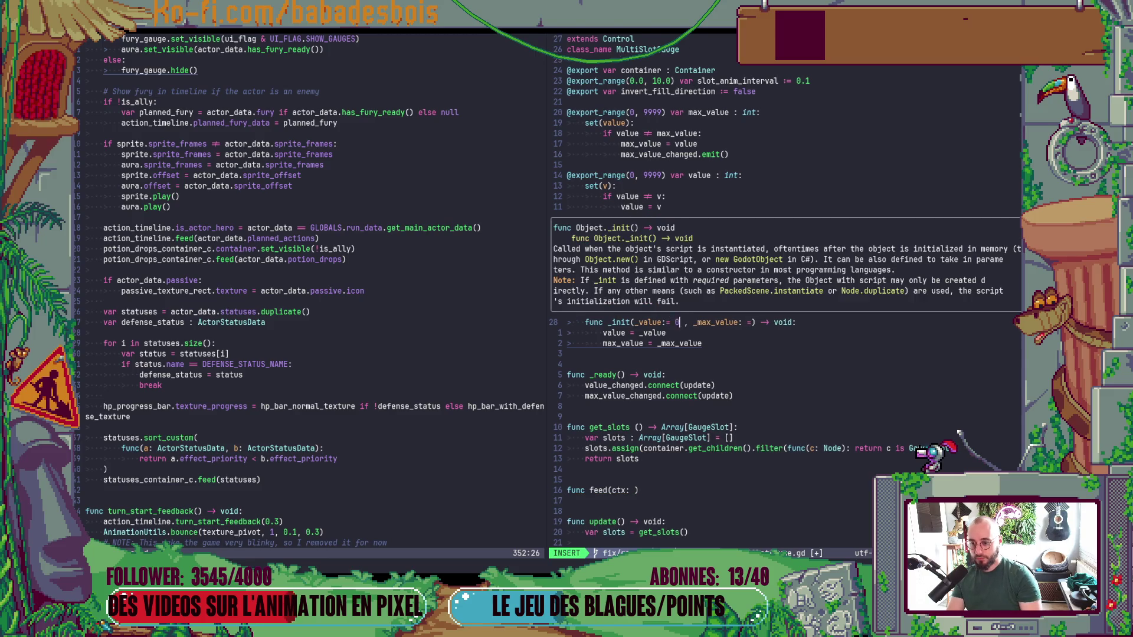
key("Escape")
key("h")
key("h")
key("h")
key("i")
key("Escape")
key("$")
Give _max_value a default of 0 and save the script with :w.
key("b")
key("h")
key("h")
key("h")
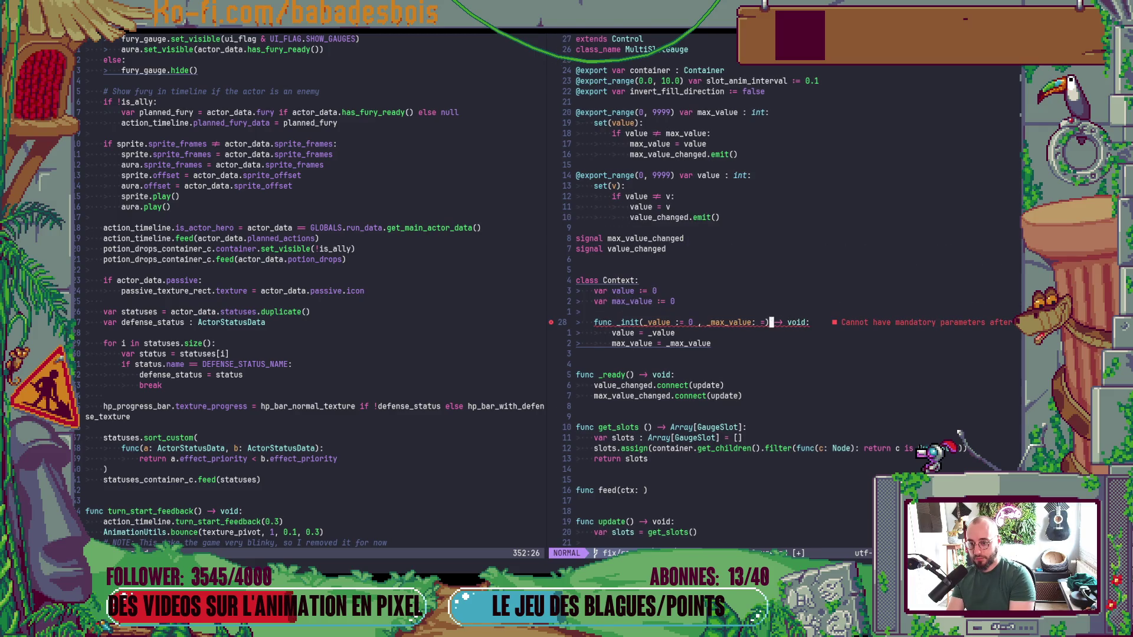
key("i")
key("Escape")
key("f")
key("parenright")
type("i0")
key("Escape")
type(":w")
key("Return")
Type feed's ctx parameter as Context and add an animate parameter.
key("j")
key("j")
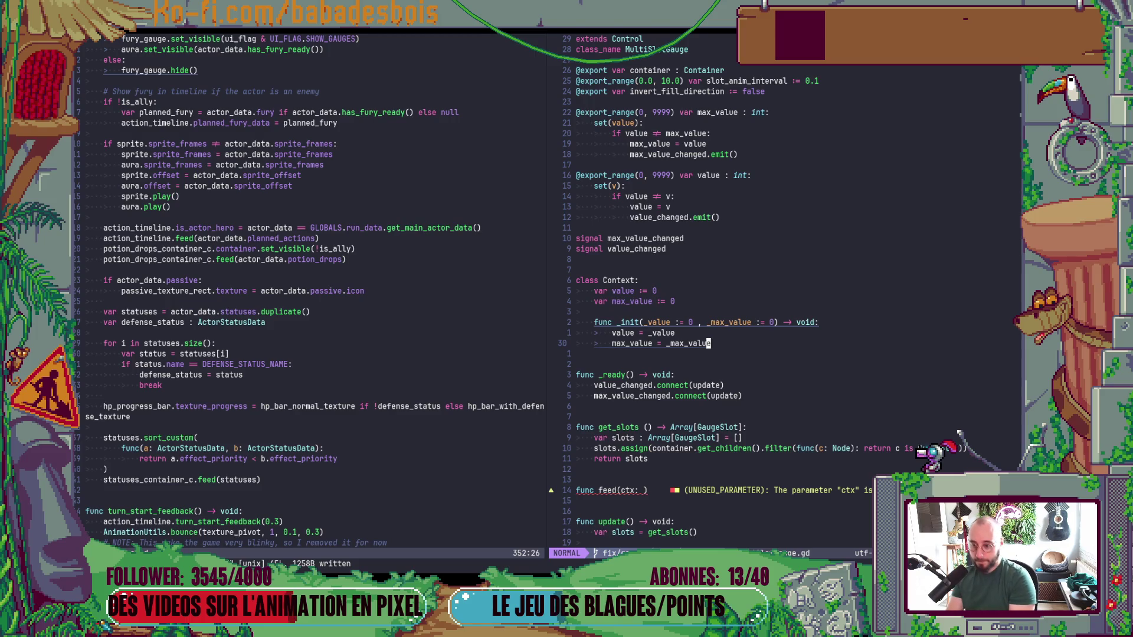
key("braceright")
key("braceright")
key("braceright")
key("j")
key("j")
key("t")
key("parenright")
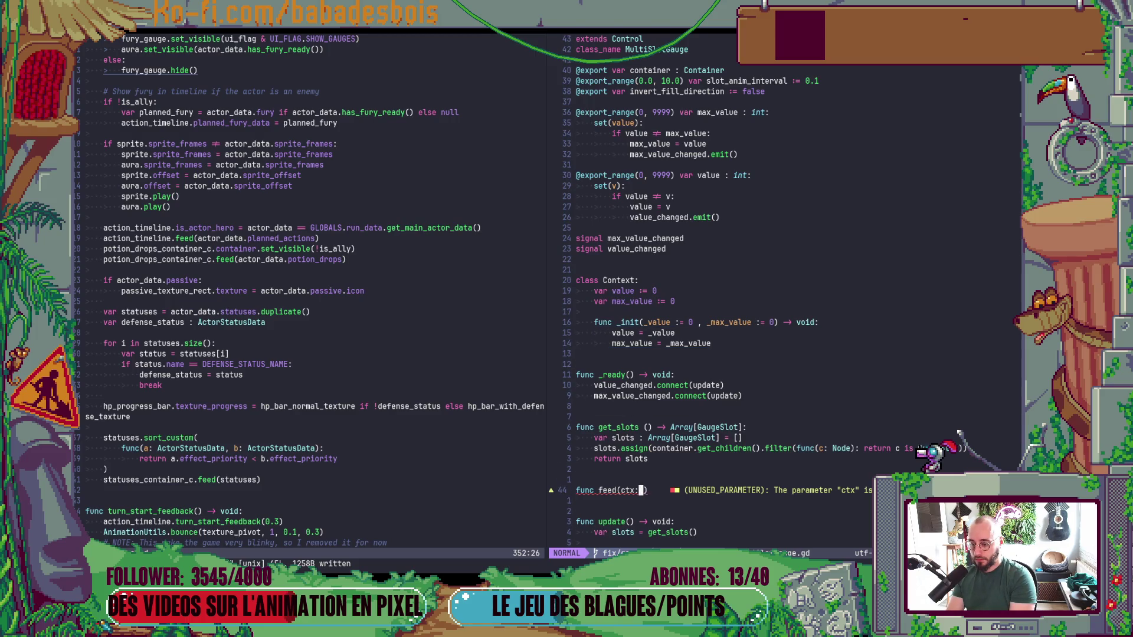
type("aCo")
type("ntext,")
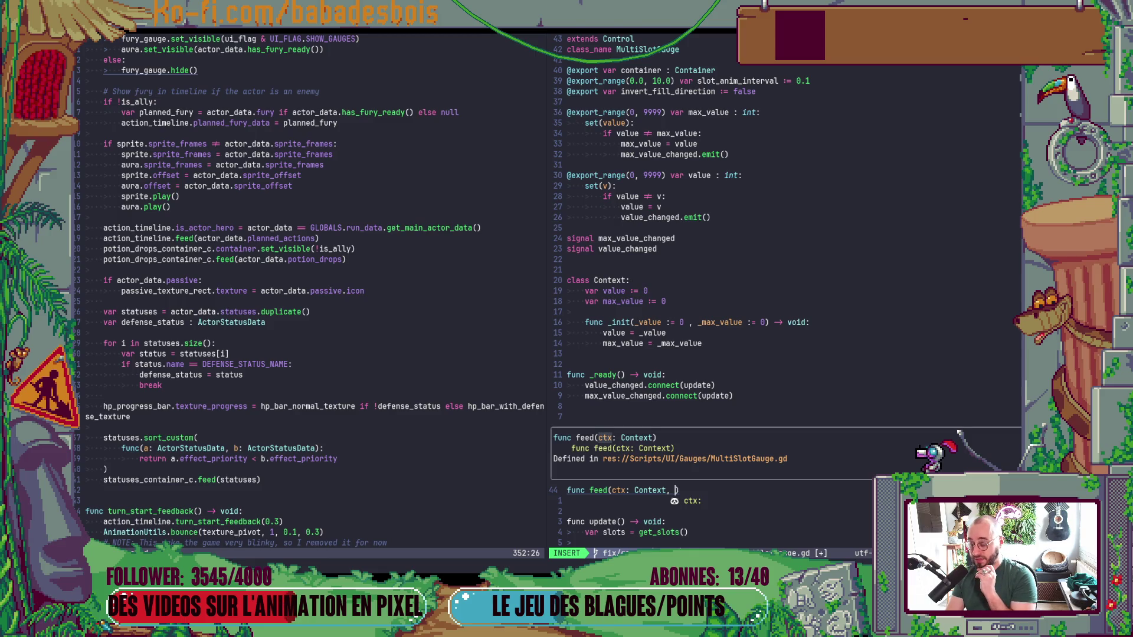
type(" animat")
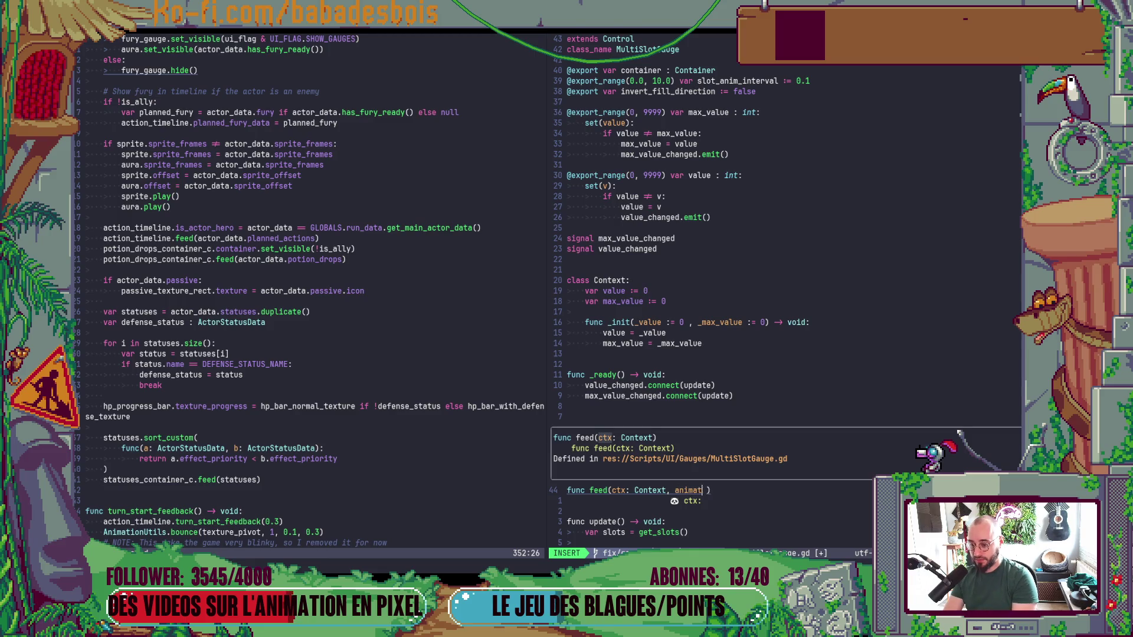
type("e:")
Default the animate parameter to true with 'animate := true'.
key("BackSpace")
type("= true")
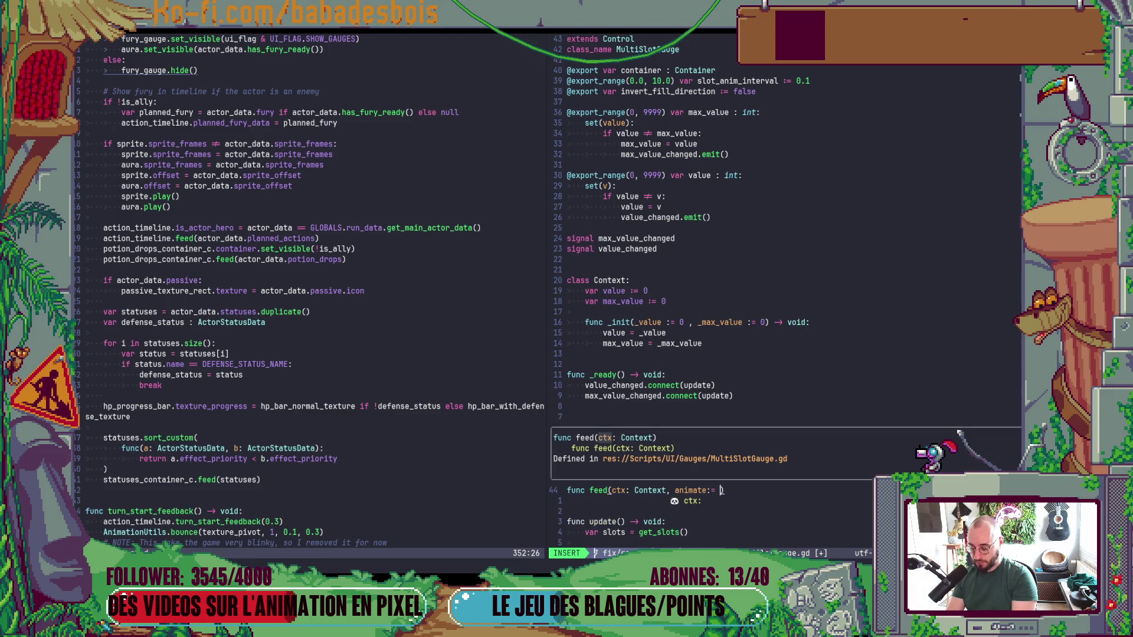
left_click(710, 490)
key("Escape")
Make feed return '-> void:' with a 'pass' body and save with :w.
key("shift+a")
type("-")
type("void:")
key("Return")
type("pas")
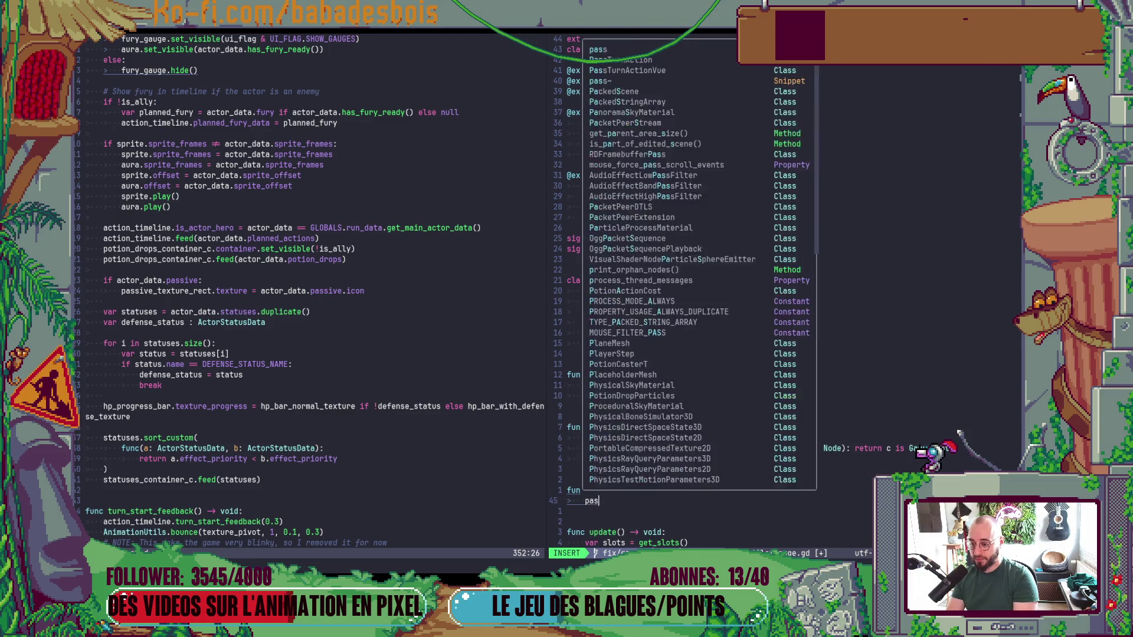
type("s")
key("Escape")
type(":w")
key("Return")
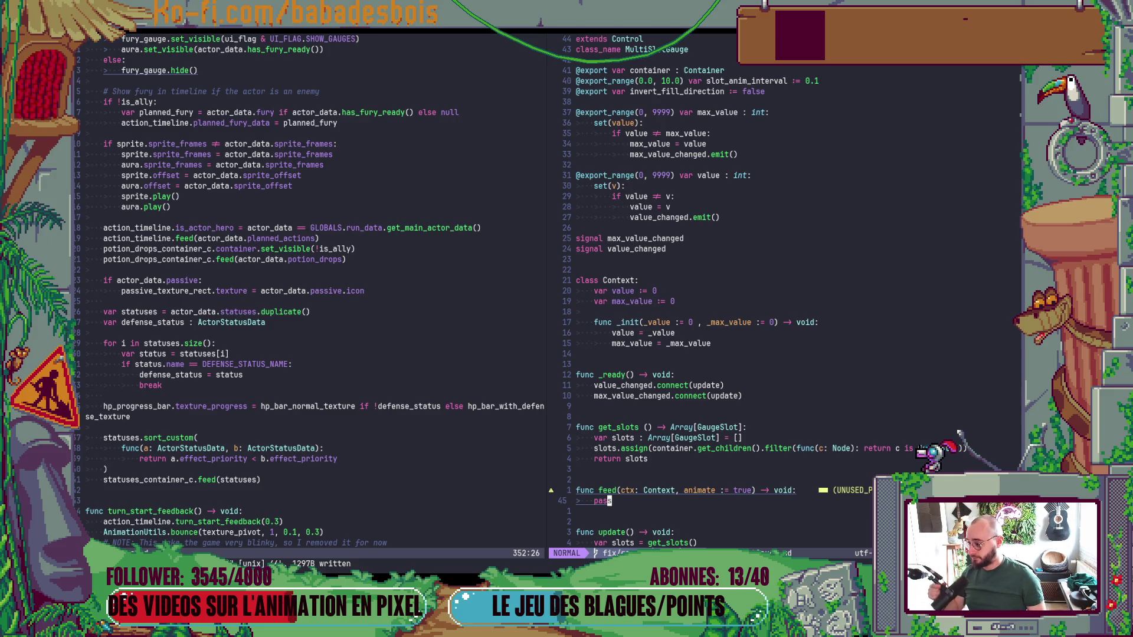
scroll(781, 320, "down", 9)
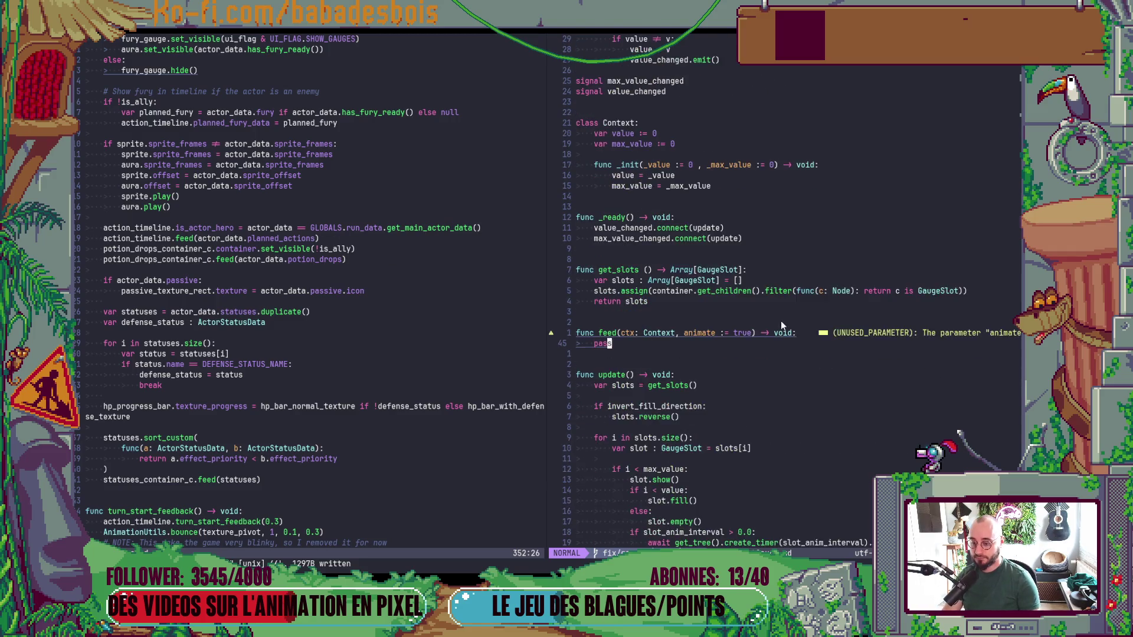
Retype 'pass' as feed's body, leave insert mode, and switch to the Godot editor.
key("b")
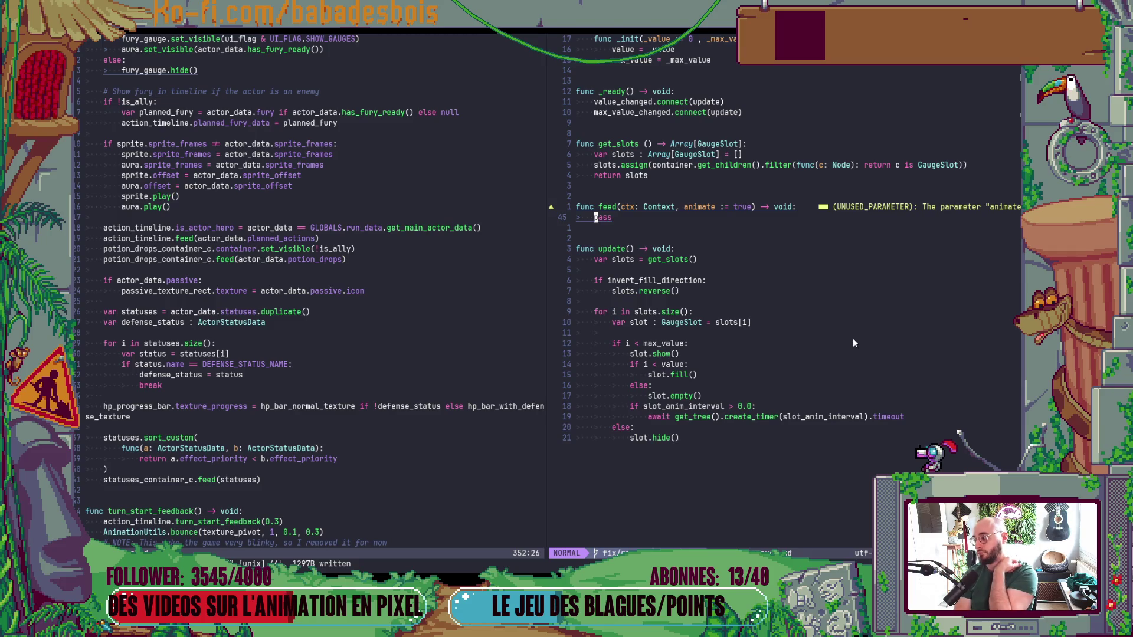
key("c")
key("c")
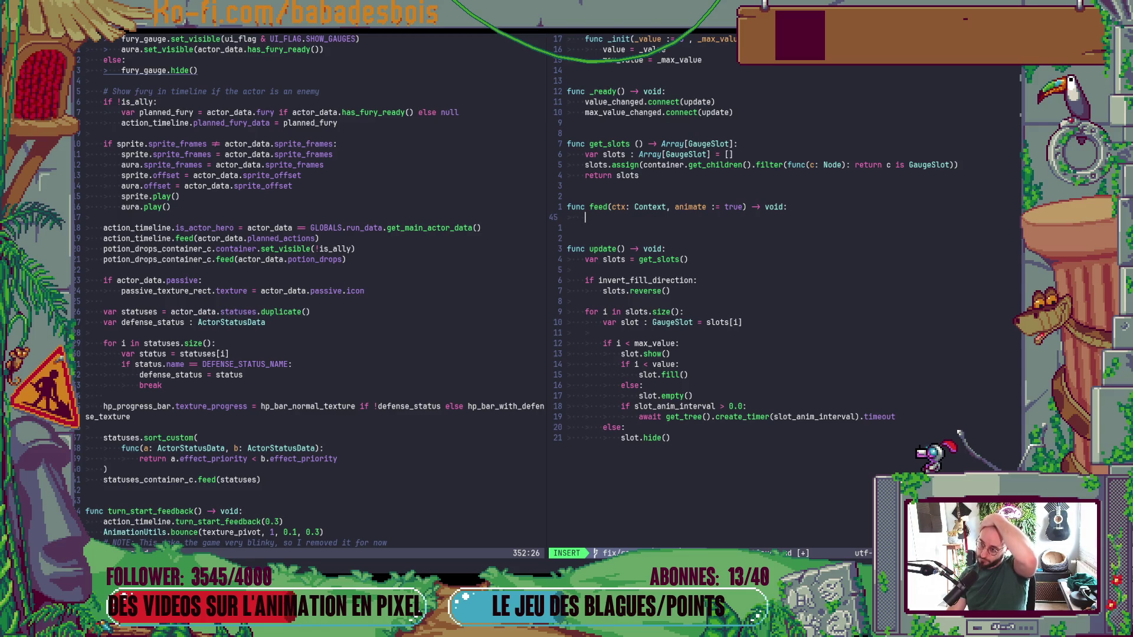
type("pass")
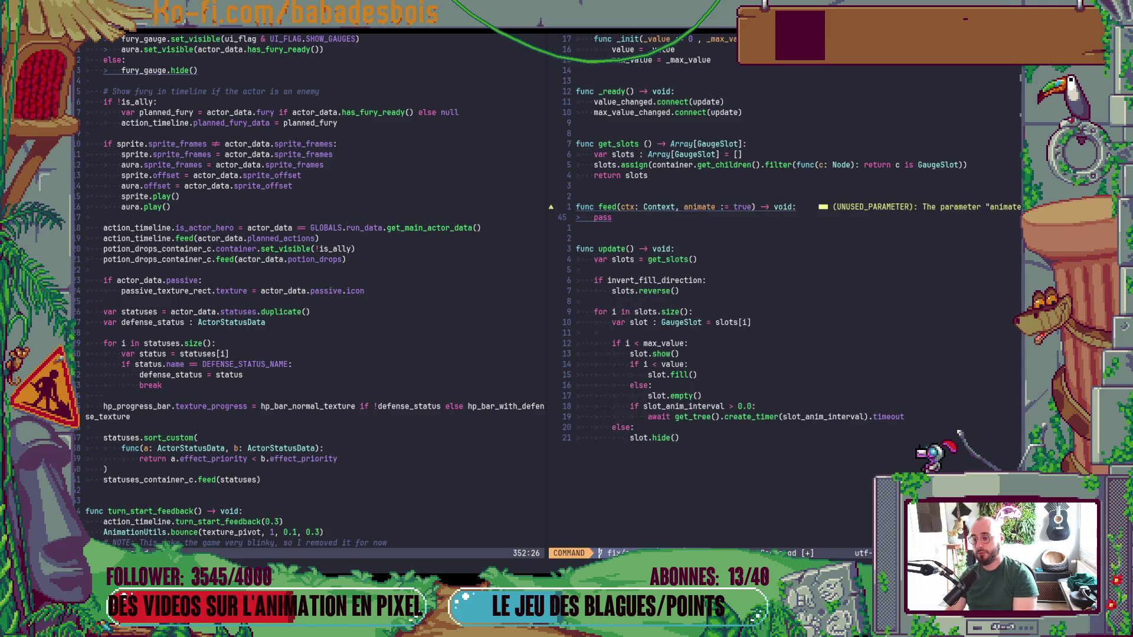
key("Escape")
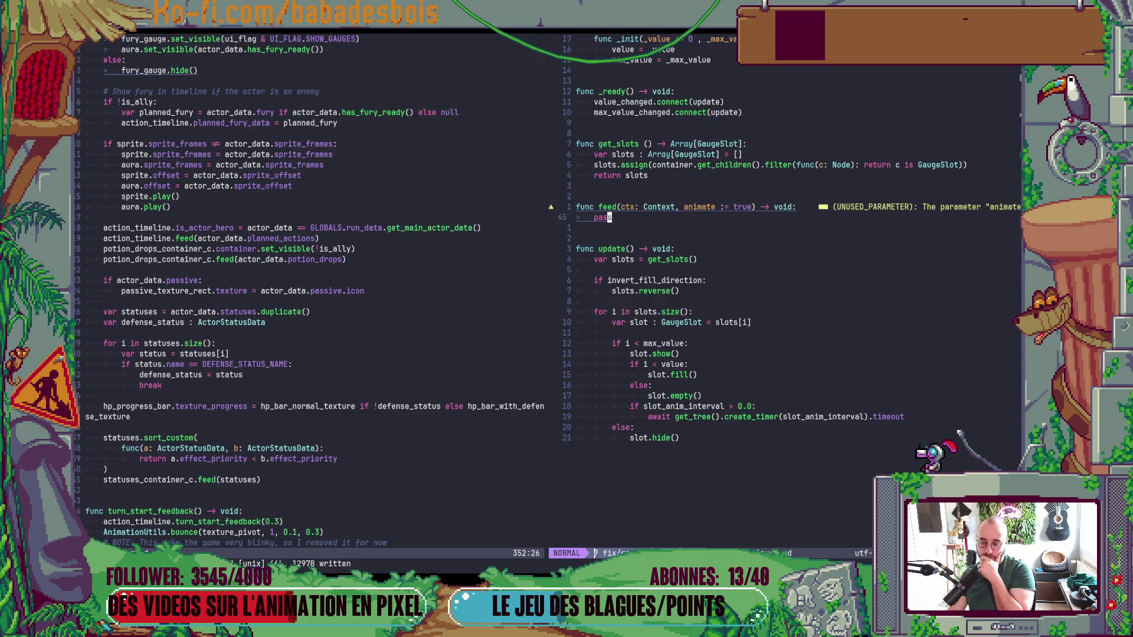
key("alt+Tab")
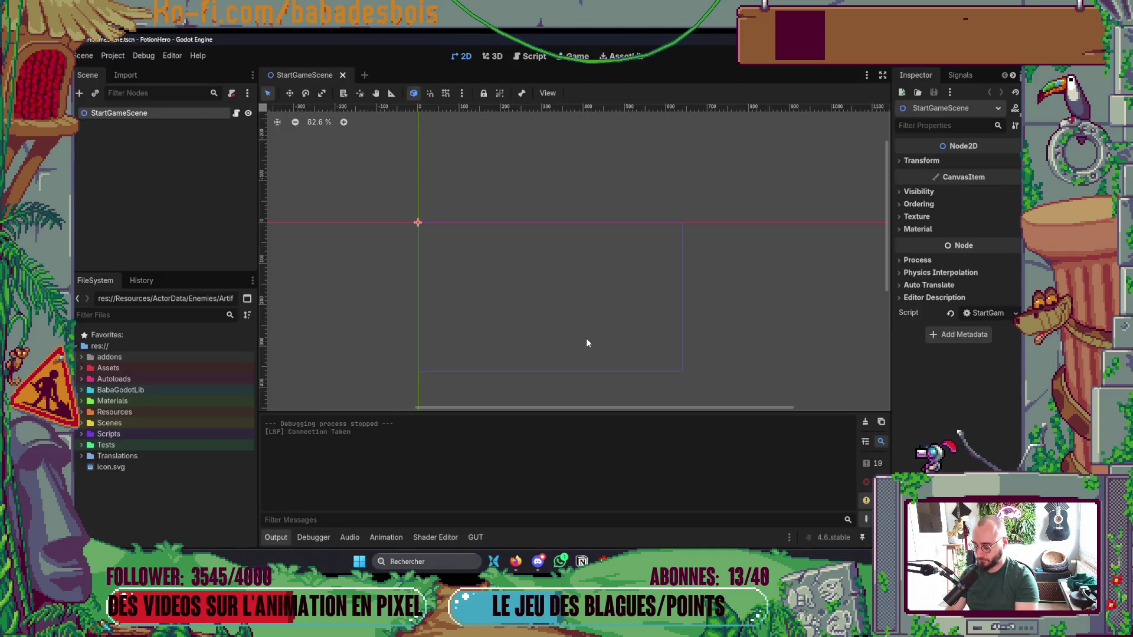
Try 'SlotGau' in the scene picker, then open FuryGaugeSlot.tscn by searching 'FurySl'.
key("ctrl+shift+o")
type("Slot")
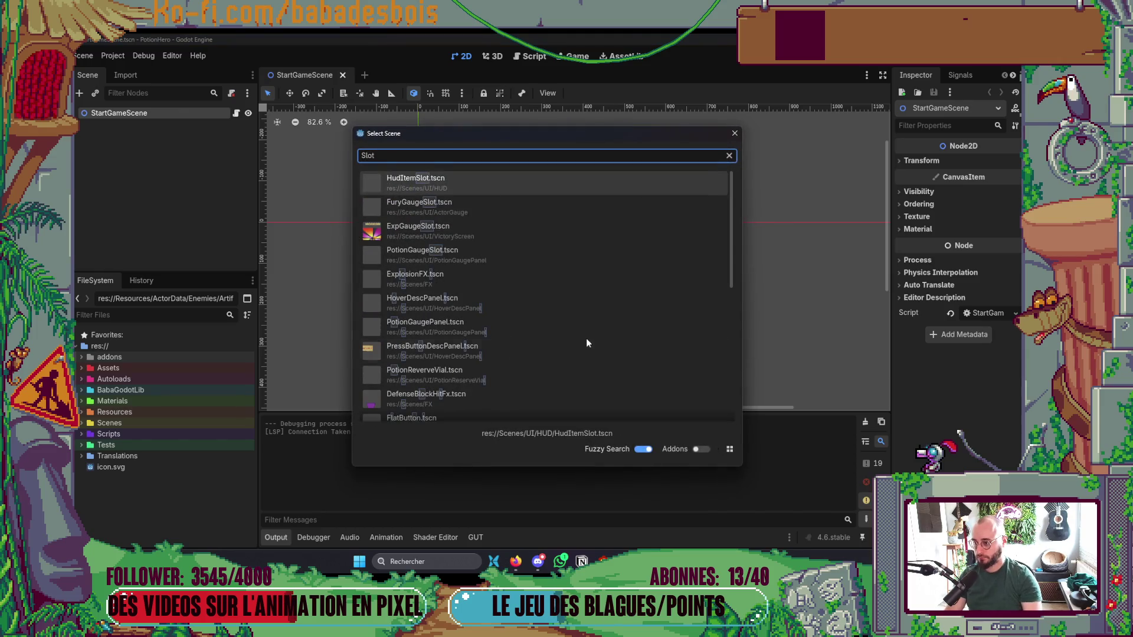
type("Gau")
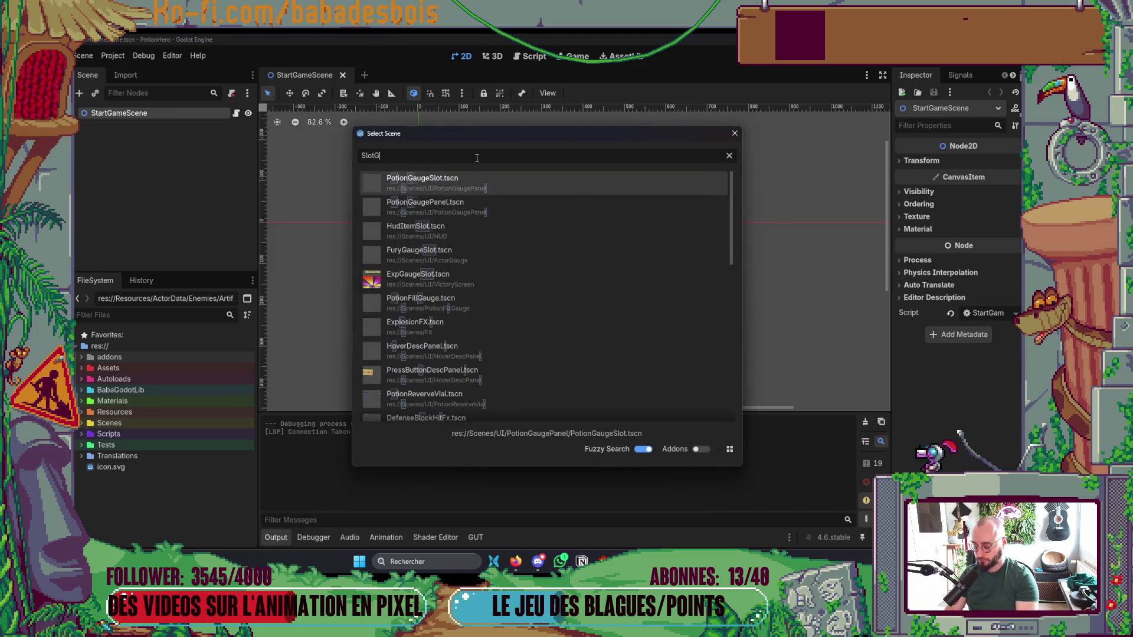
key("Down")
key("Down")
key("Up")
key("Down")
key("Escape")
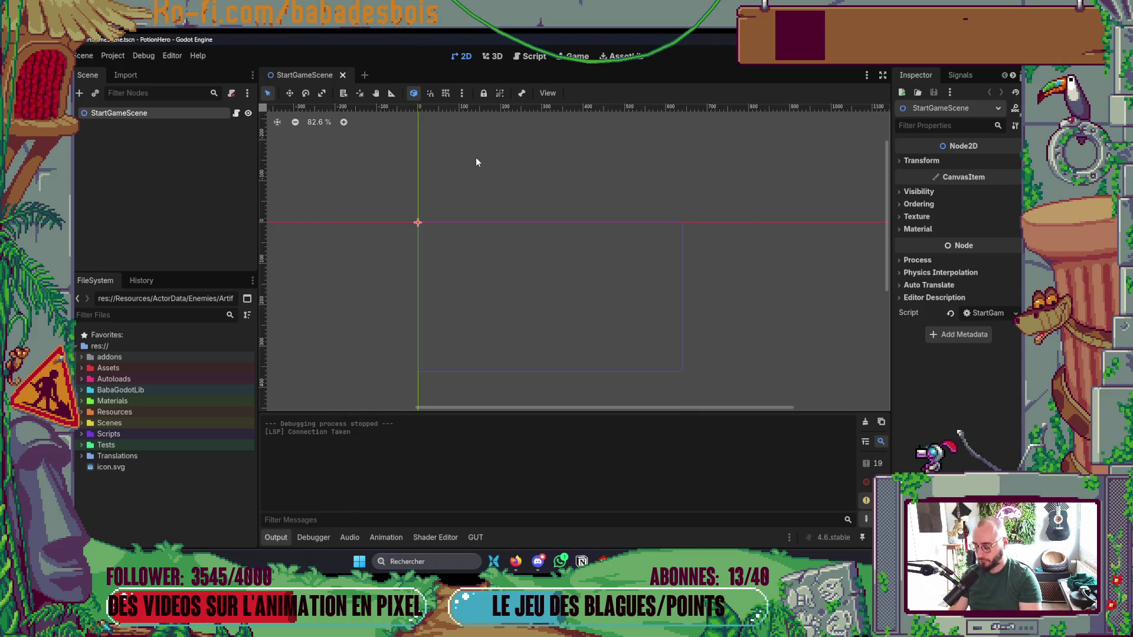
key("ctrl+shift+o")
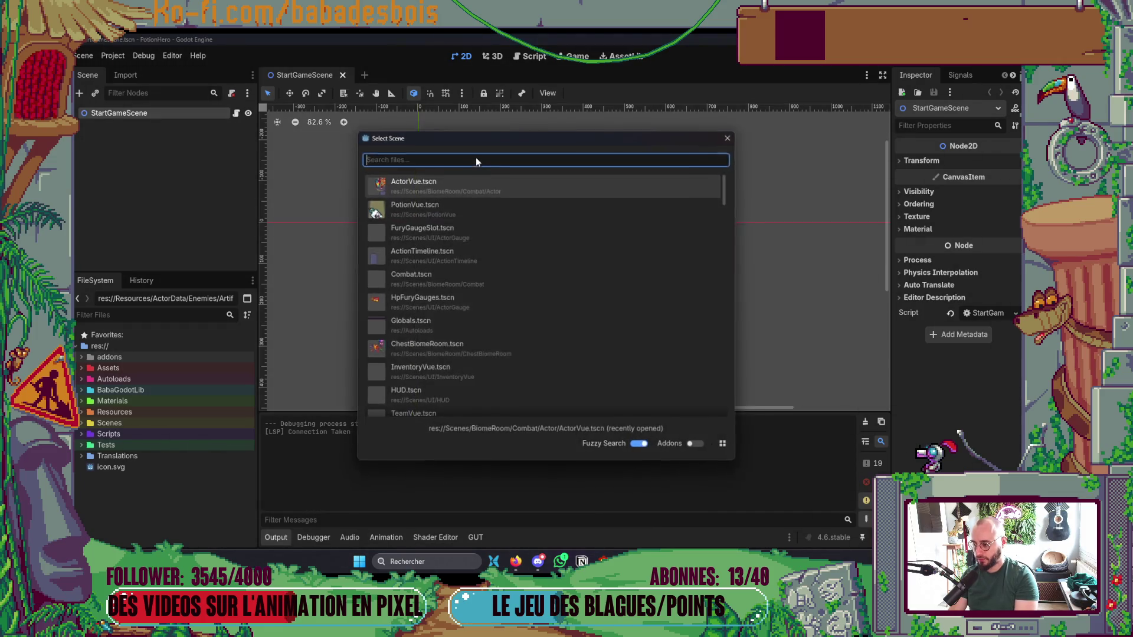
type("FurySl")
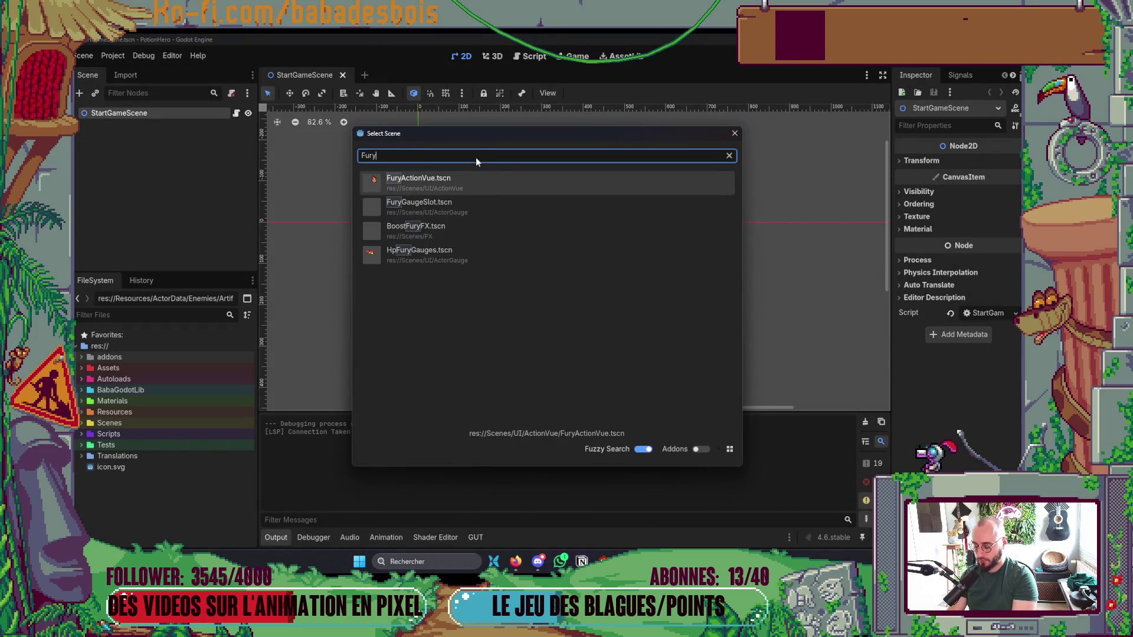
key("Return")
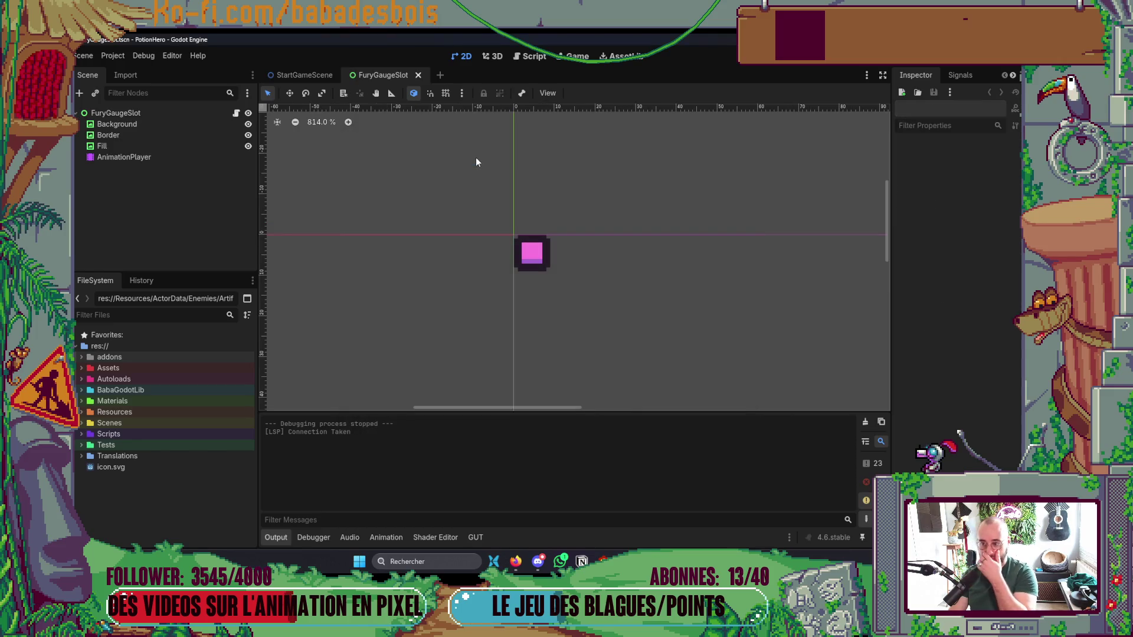
Search Neovim's project files for 'FuryGa', clear it, then open Godot's script workspace.
key("alt+Tab")
key("space")
key("f")
key("f")
type("FuryGa")
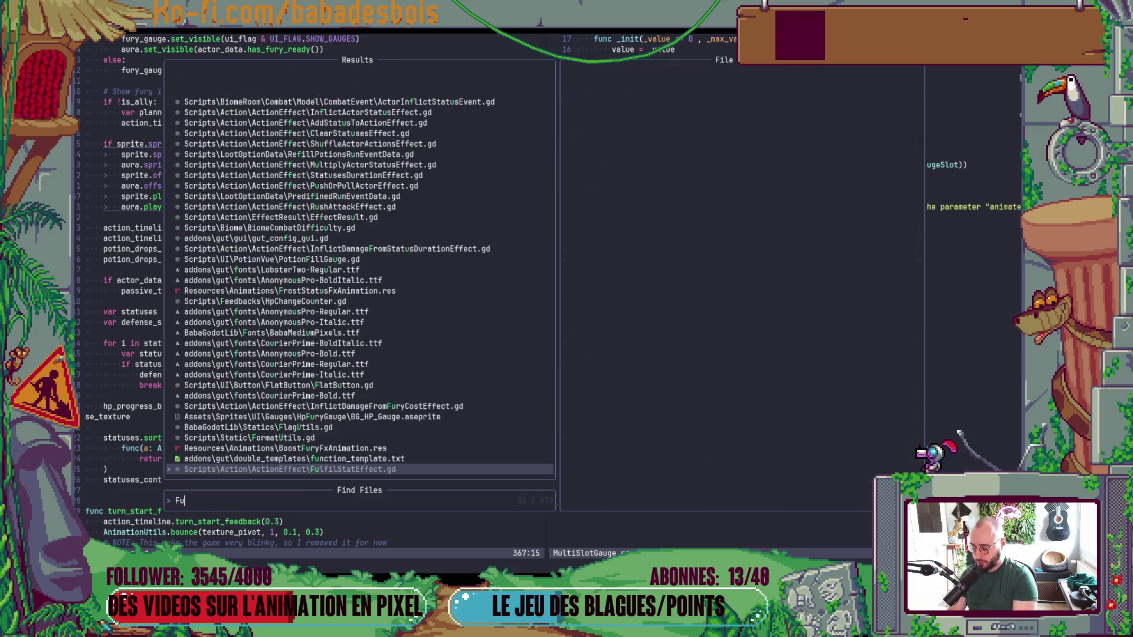
key("BackSpace")
key("BackSpace")
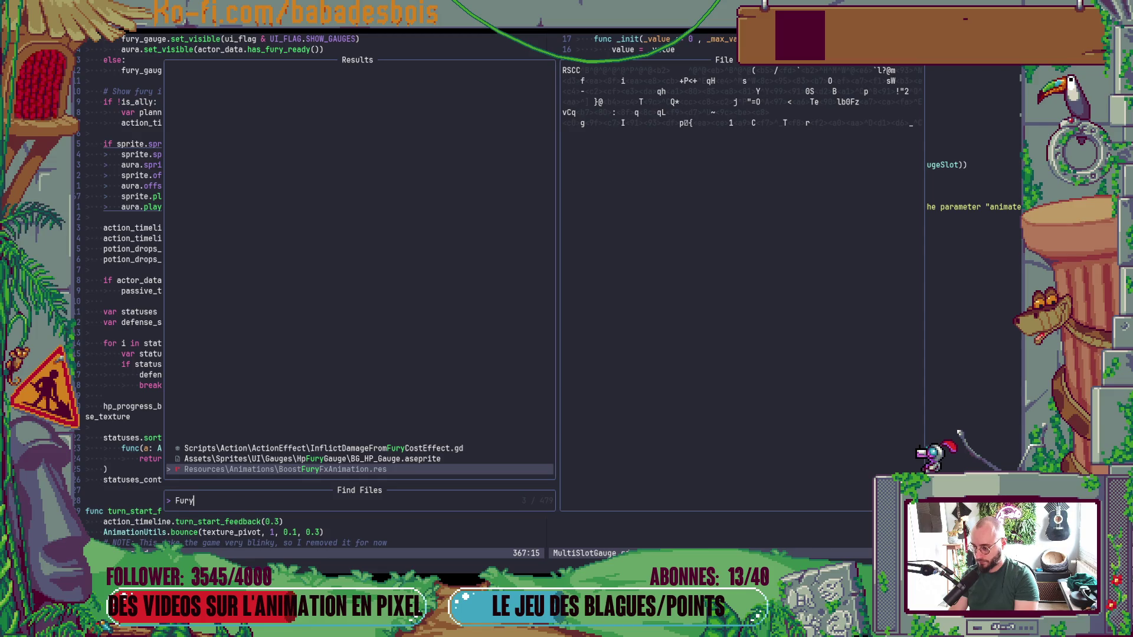
key("BackSpace")
key("BackSpace")
key("BackSpace")
key("alt+Tab")
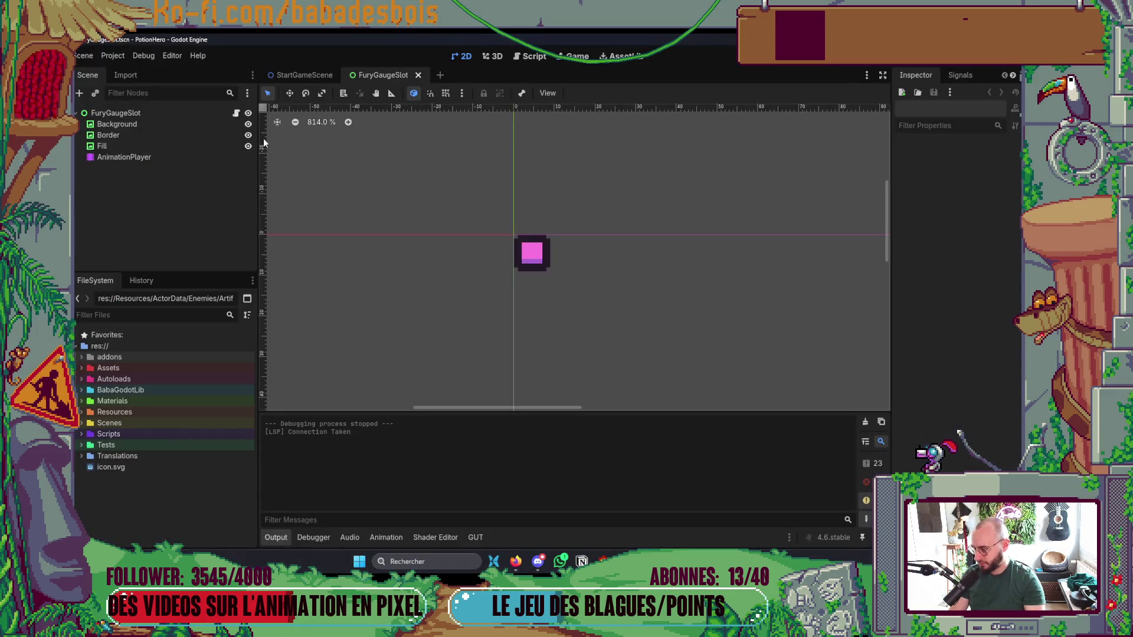
left_click(236, 113)
Find GaugeSlot.gd with the file finder and open it beside MultiSlotGauge.
key("alt+Tab")
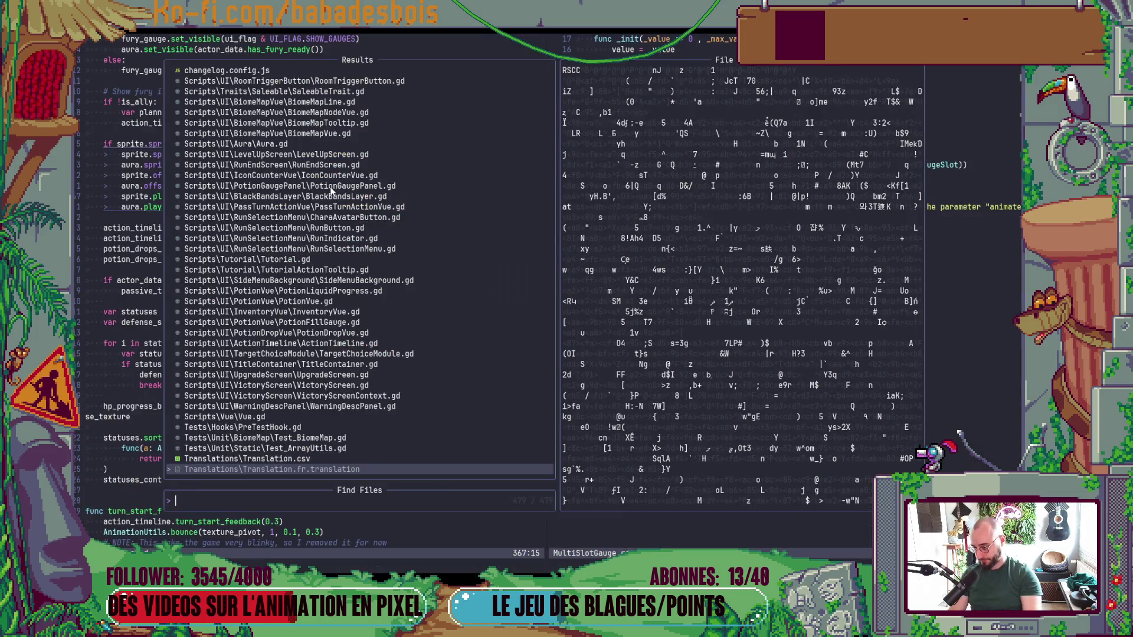
type("Gaug")
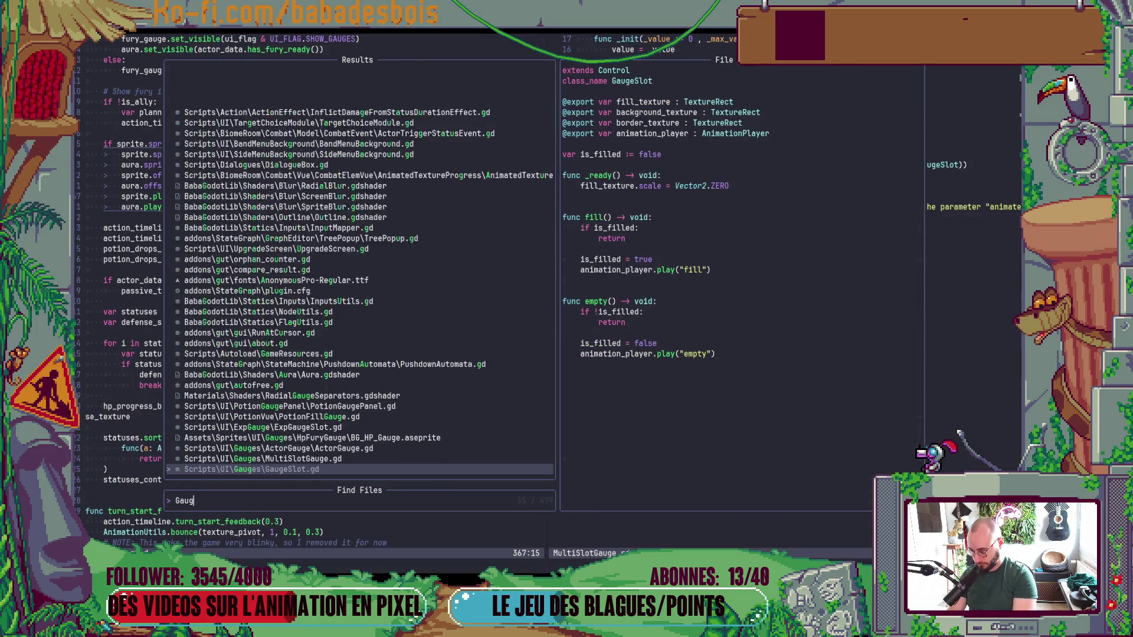
type("eSlot")
key("Return")
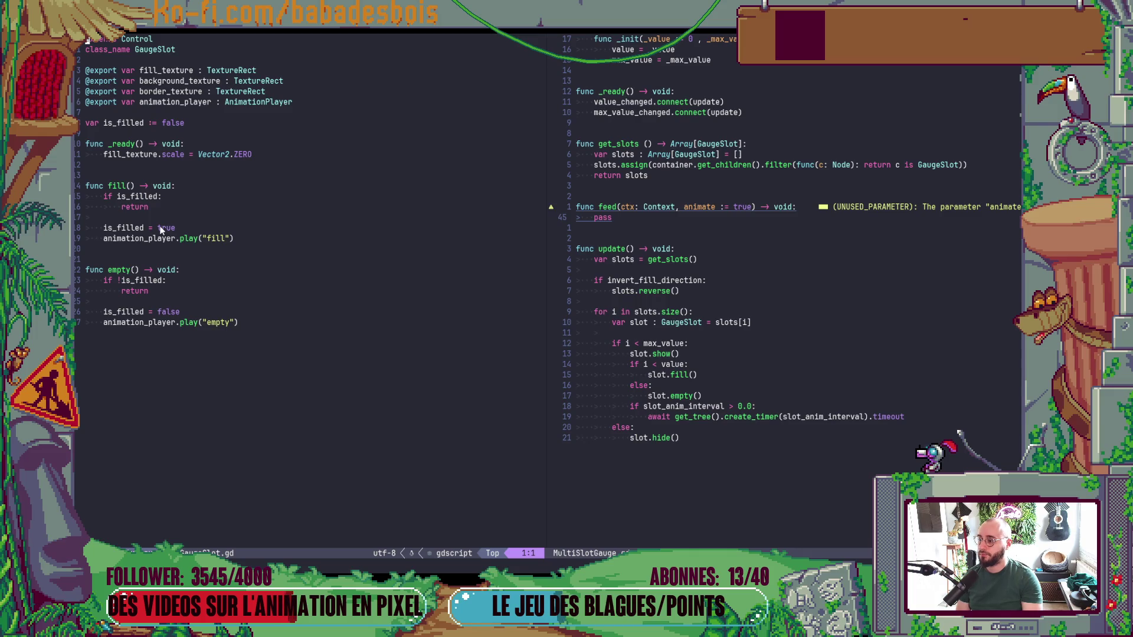
left_click(164, 349)
Add an 'animate := true' parameter to fill() and empty() and save GaugeSlot.gd.
key("o")
key("Return")
key("Return")
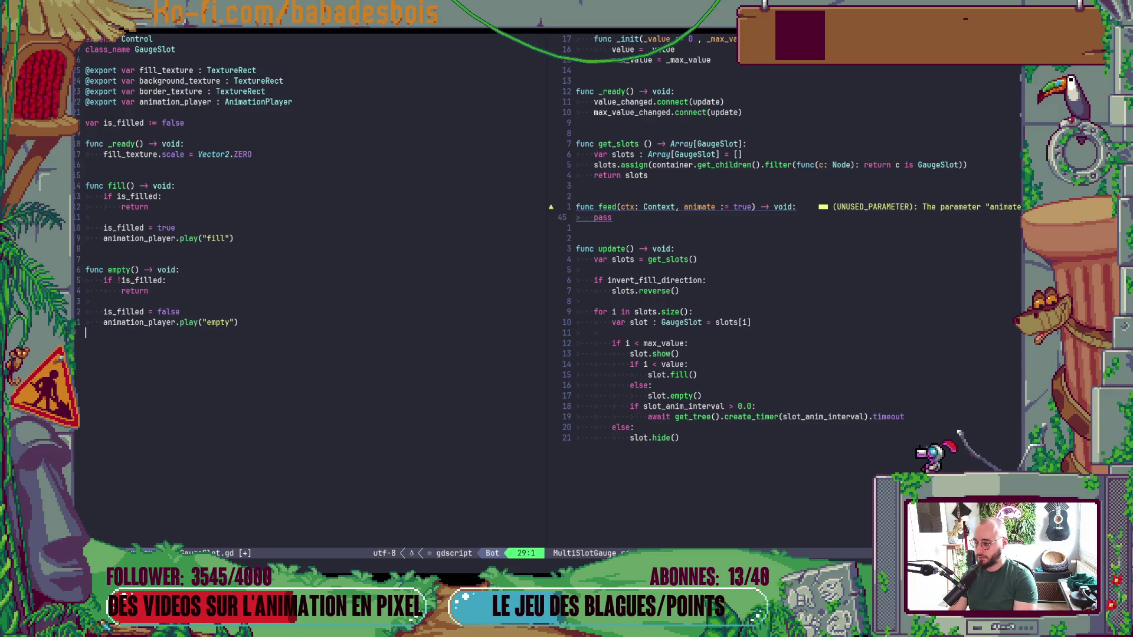
key("k")
key("k")
key("k")
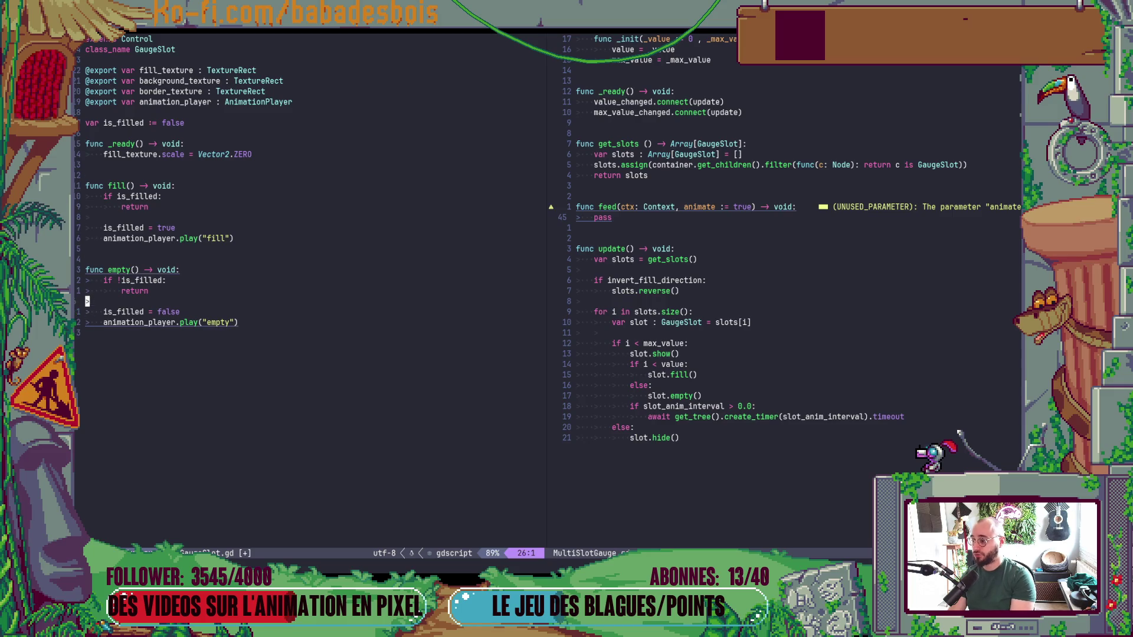
key("k")
key("k")
key("k")
key("$")
key("b")
key("b")
key("b")
type("ill(animat")
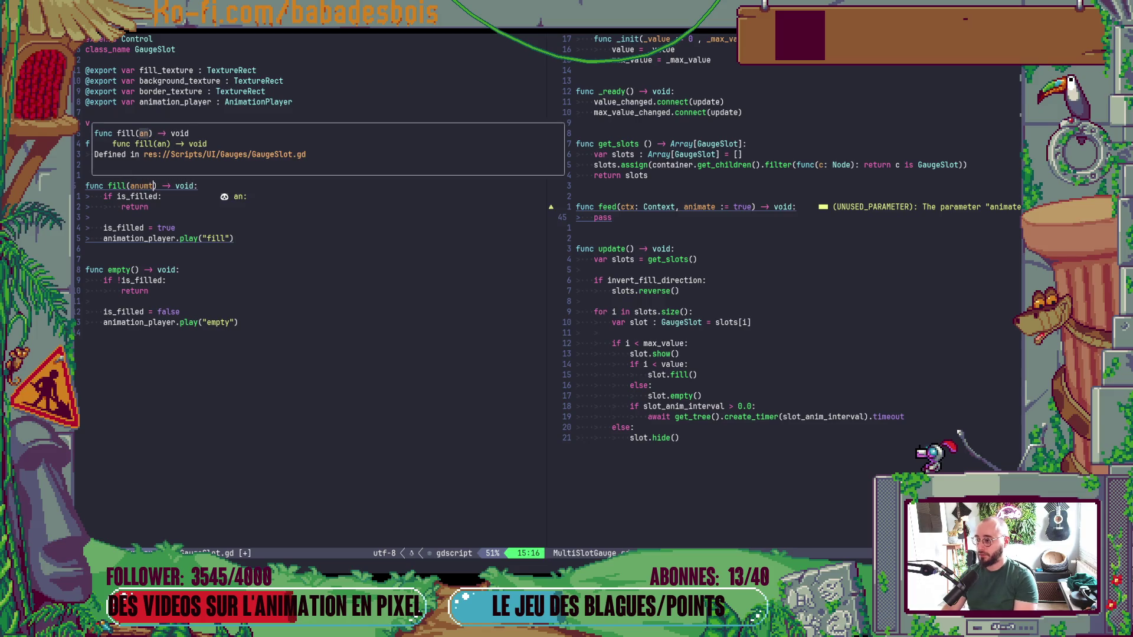
type("e := tru")
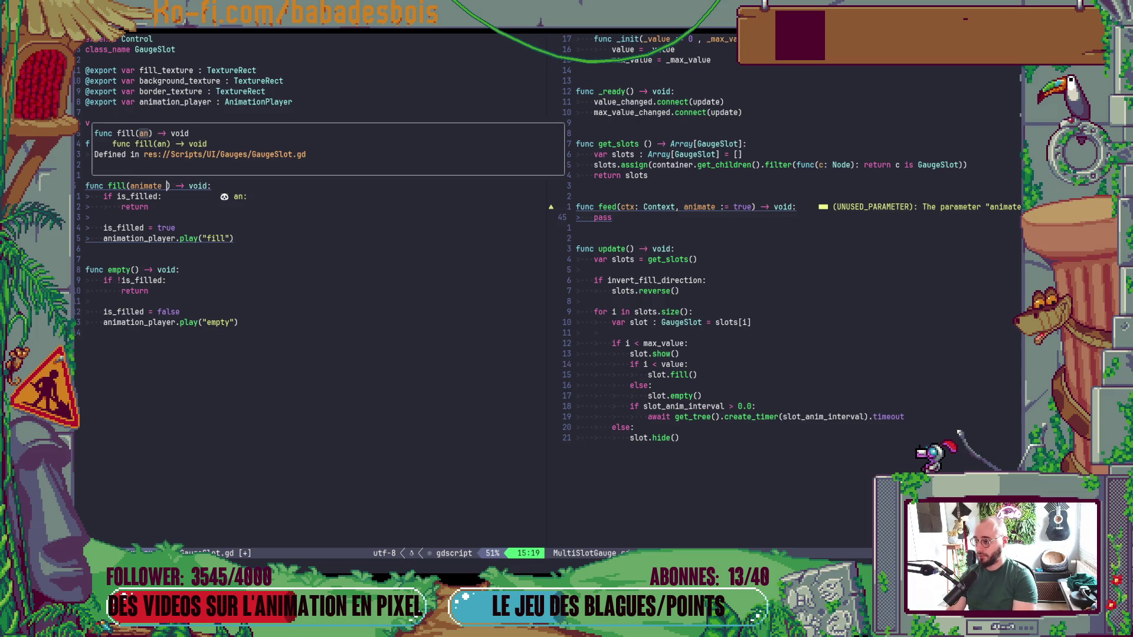
type("e")
key("Escape")
key("j")
key("j")
key("j")
key("b")
key("h")
key("h")
key("h")
type("i")
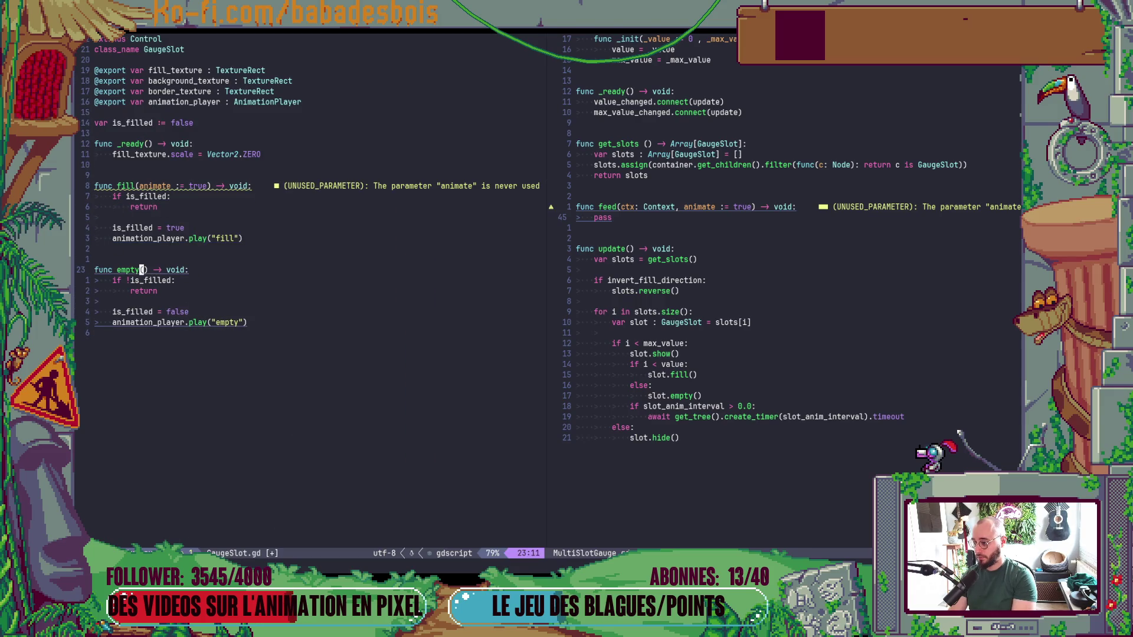
type("ani")
type("amte")
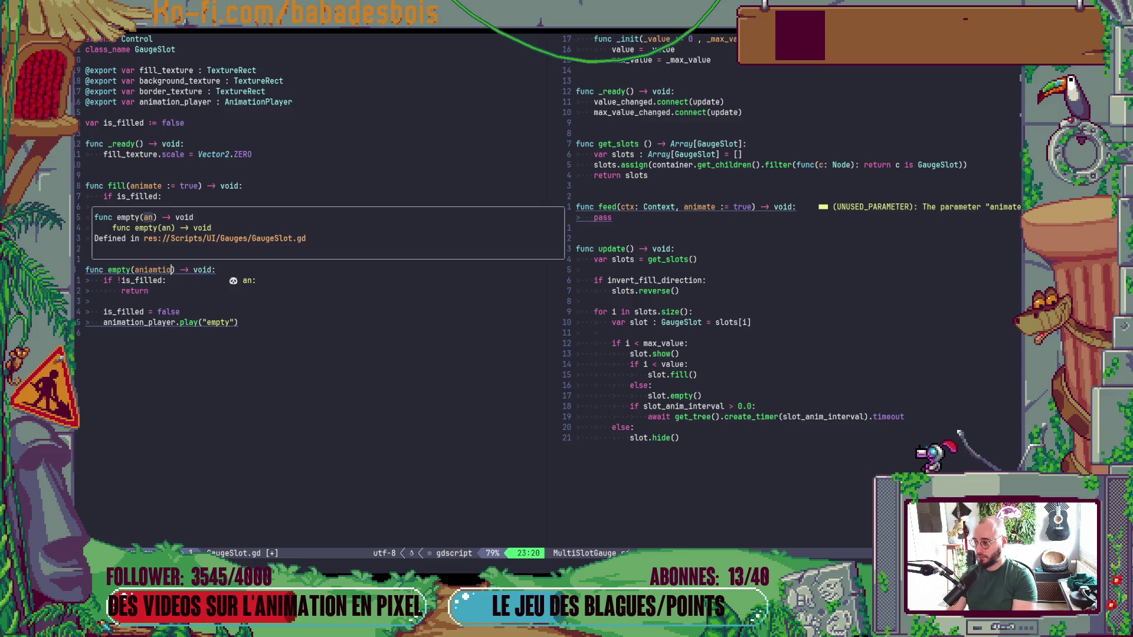
type(" := tru")
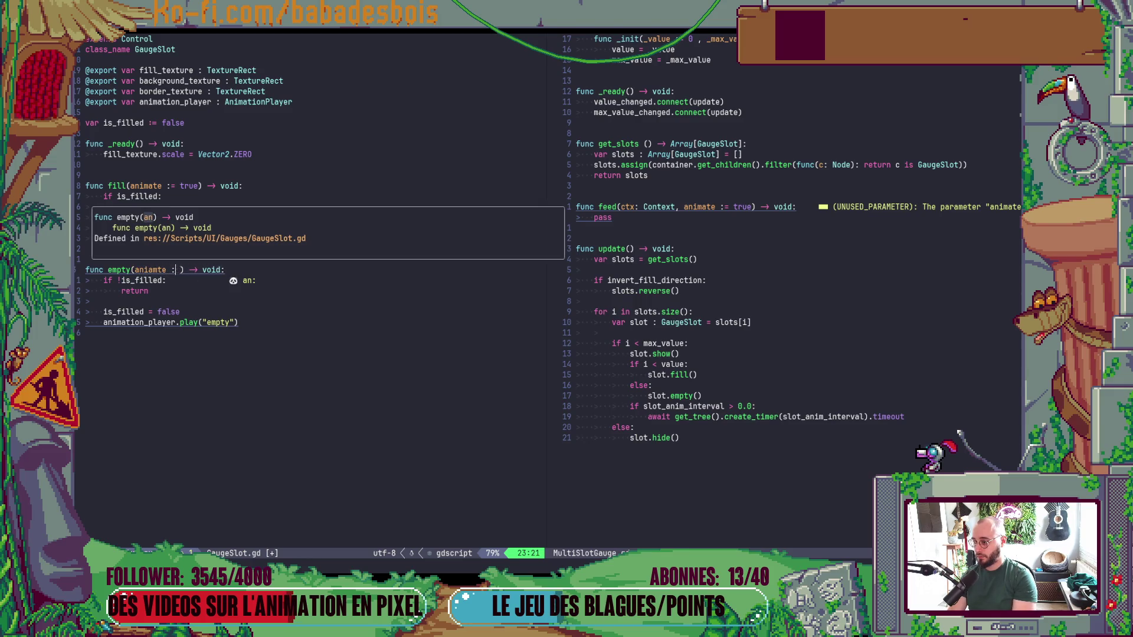
type("e")
key("Escape")
type(":w")
key("Return")
Wrap fill's play("fill") call in 'if animate:' followed by an else branch.
key("k")
key("k")
key("k")
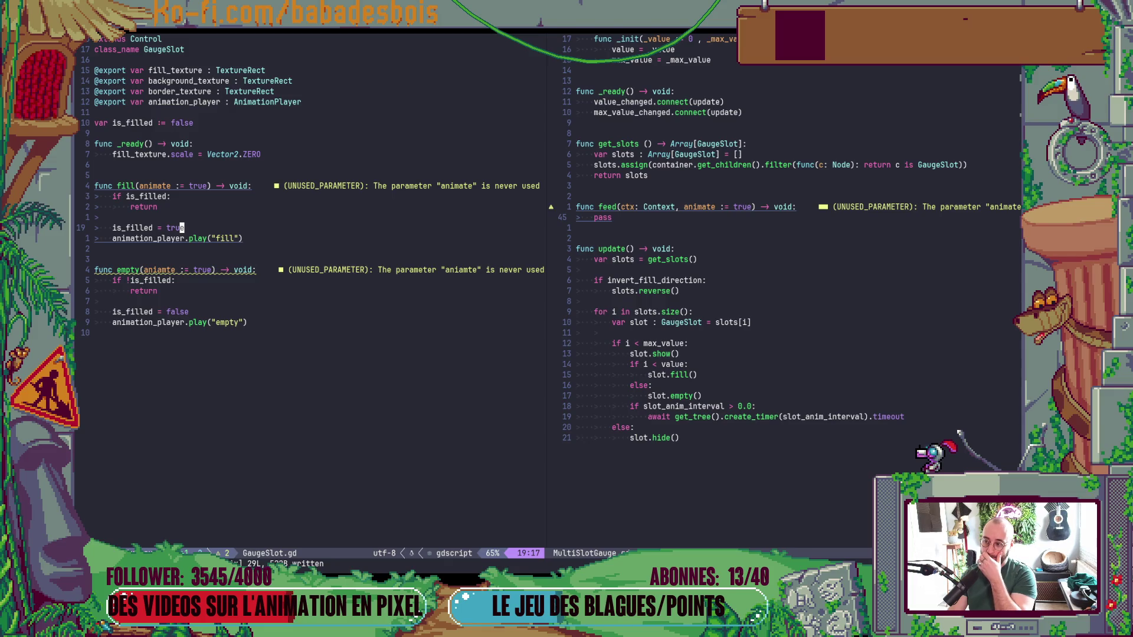
type("oif an")
key("Return")
type(":")
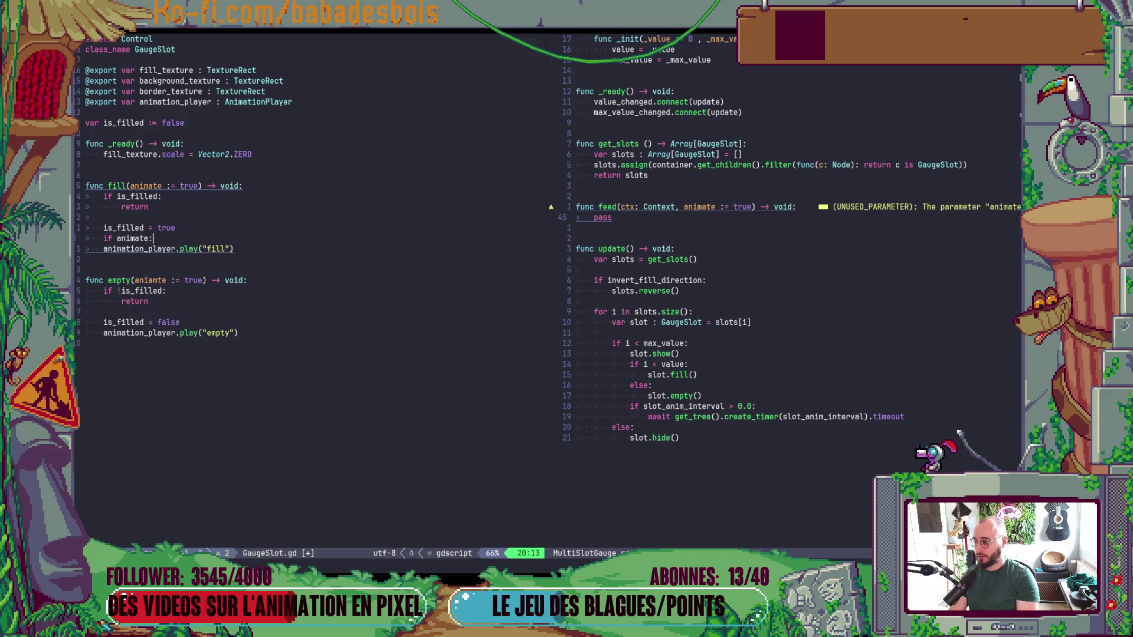
key("Escape")
key("j")
key("greater")
key("greater")
type("oelse:")
key("Return")
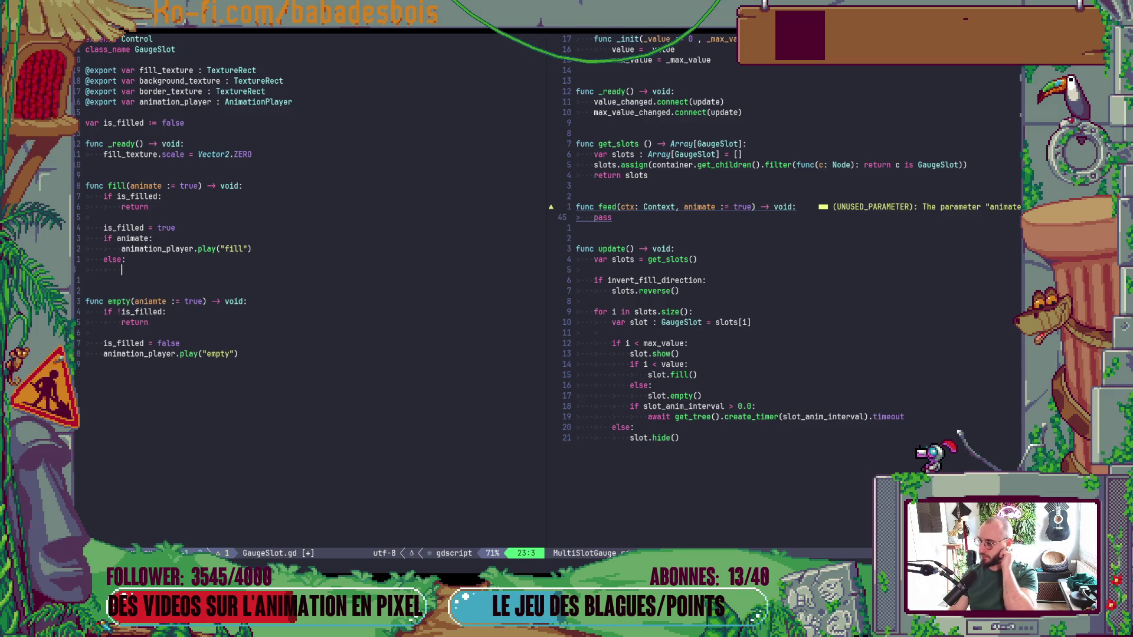
key("Escape")
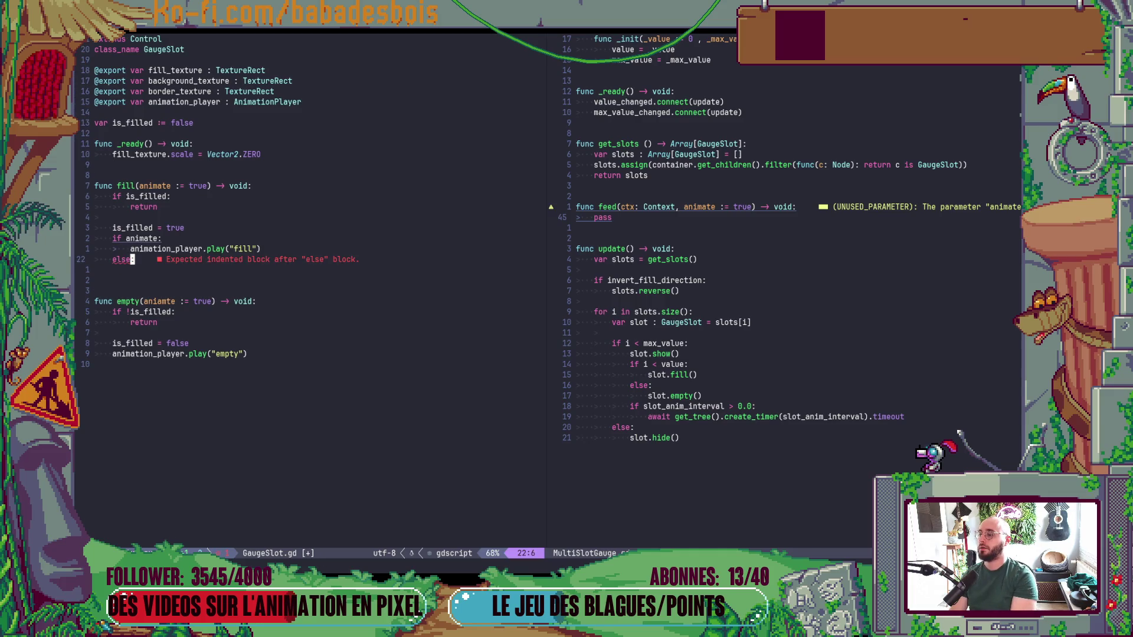
Return to Godot and show the 2D scene view.
key("alt+Tab")
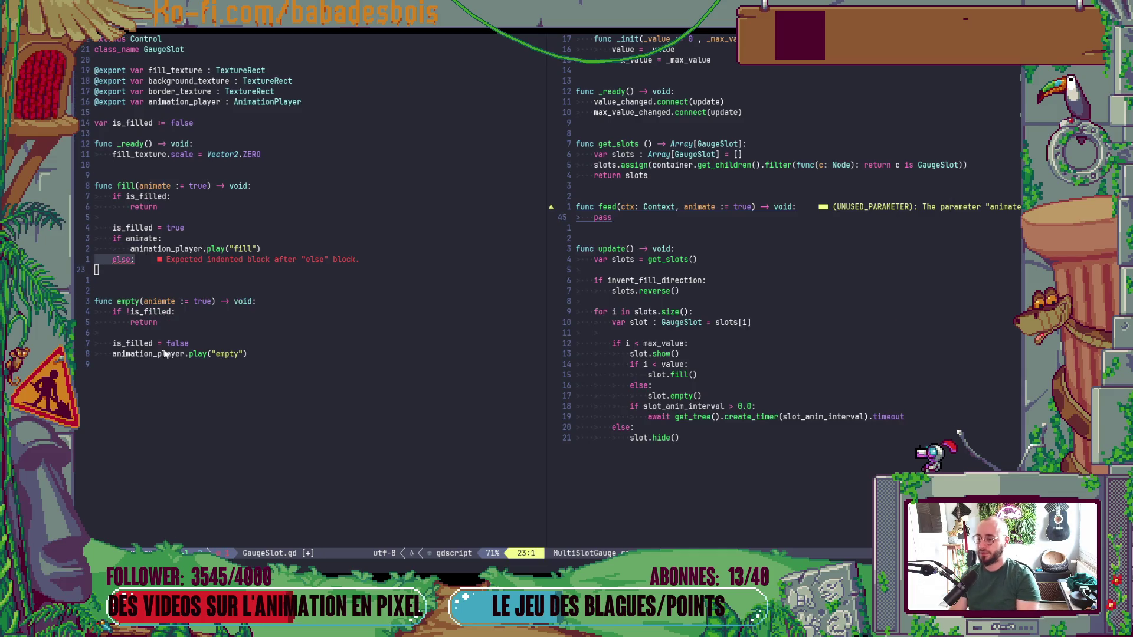
key("alt+Tab")
left_click(464, 56)
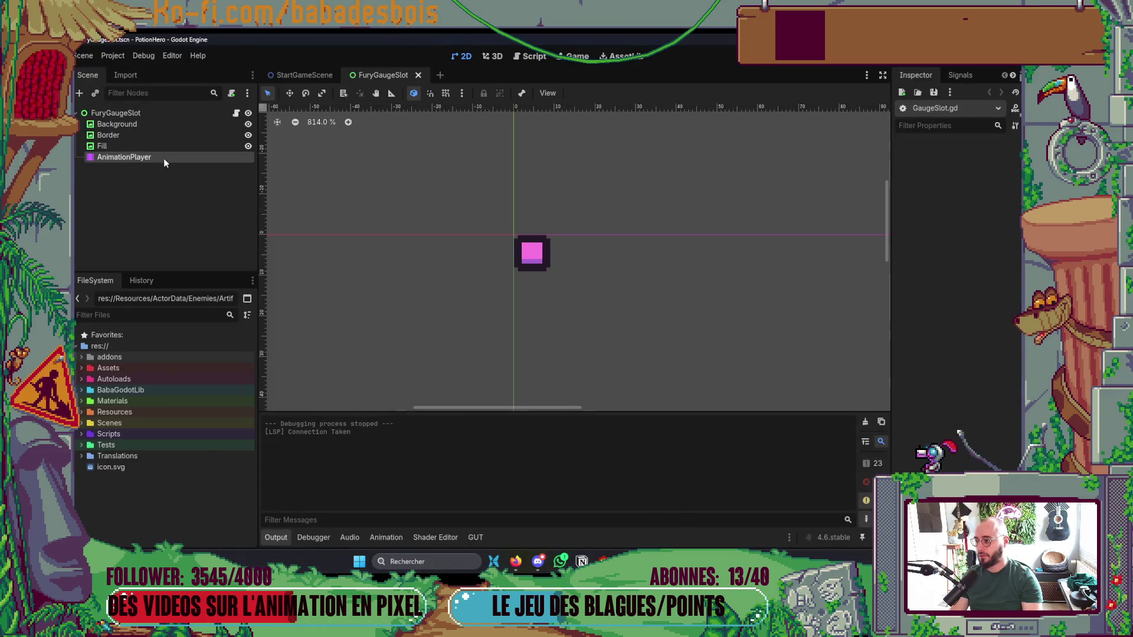
Inspect the AnimationPlayer's tracks from the start, then begin the else body in Neovim.
left_click(164, 158)
left_click(359, 352)
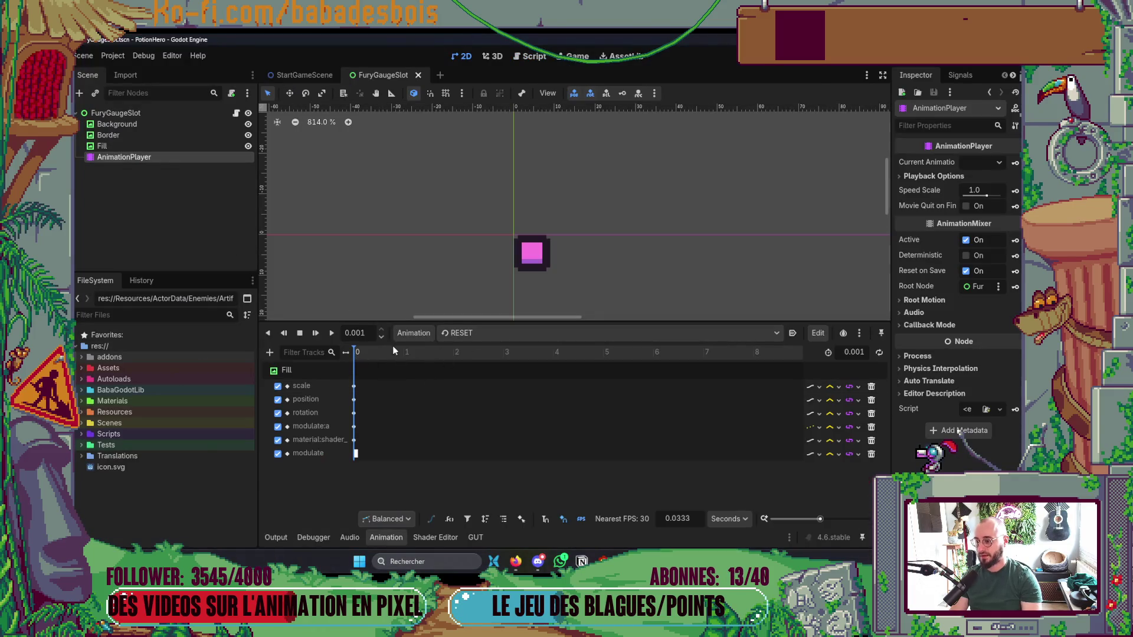
key("alt+Tab")
key("alt+Tab")
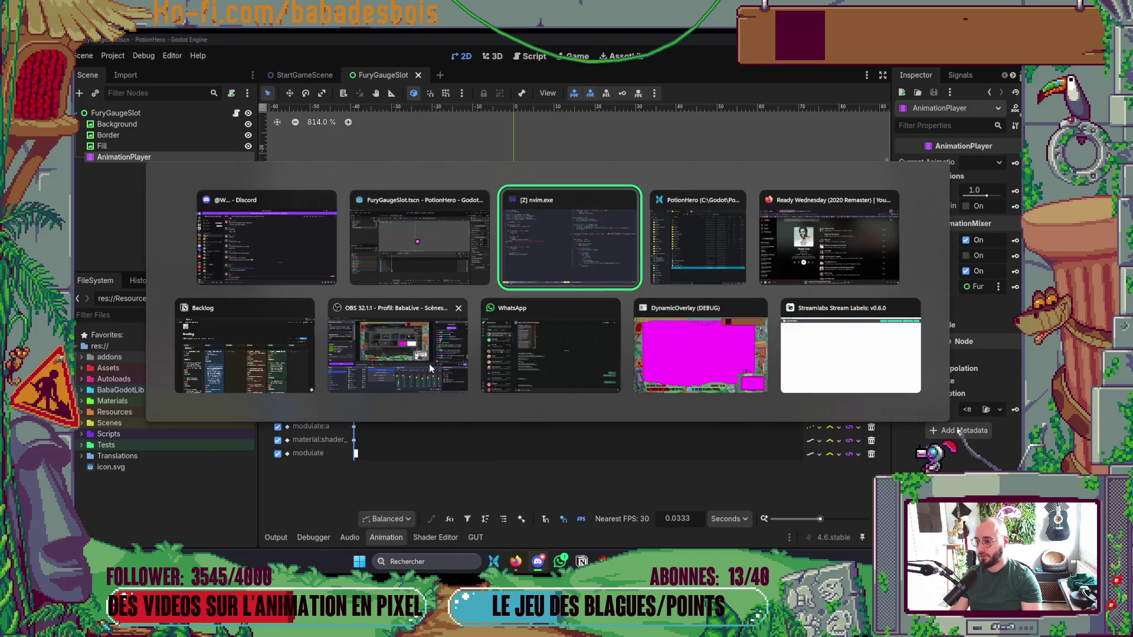
key("O")
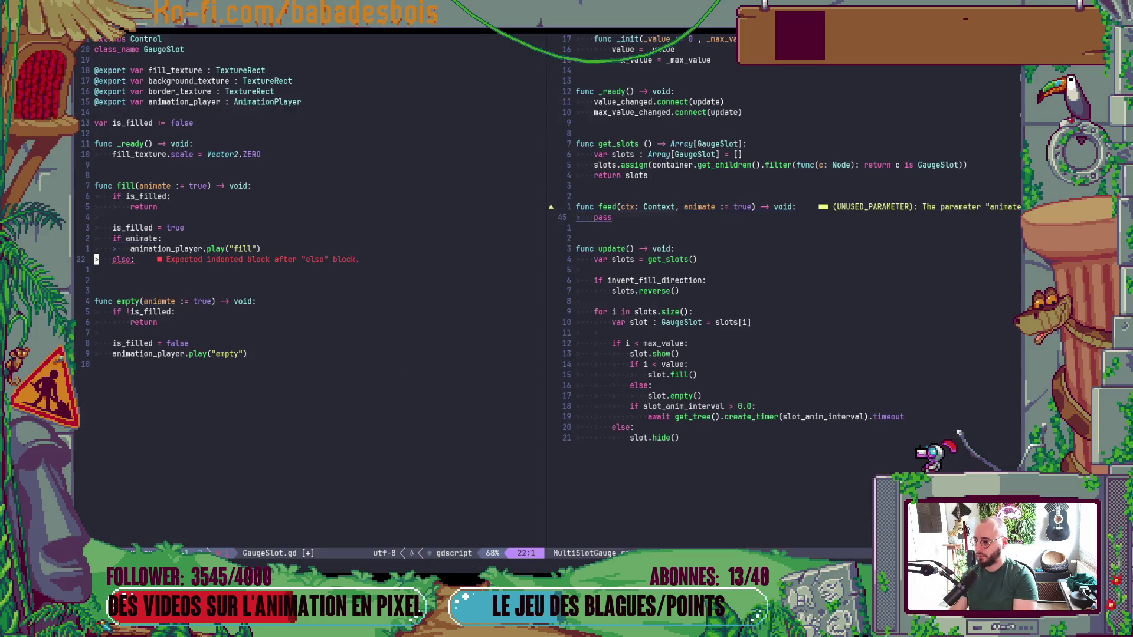